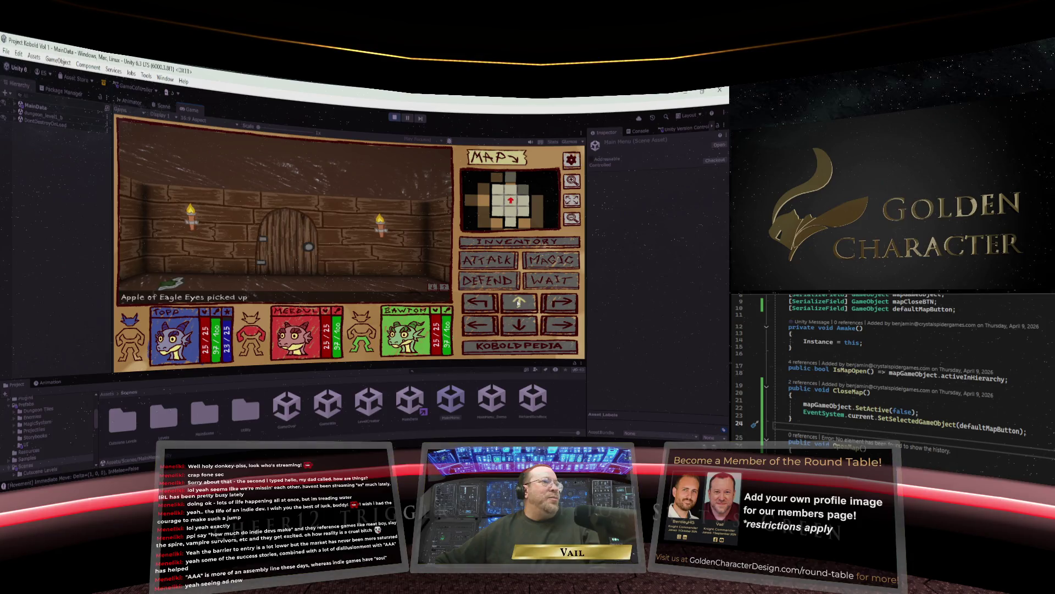
Walk the party forward through several rooms and doors until it bumps into a wall.
left_click(519, 302)
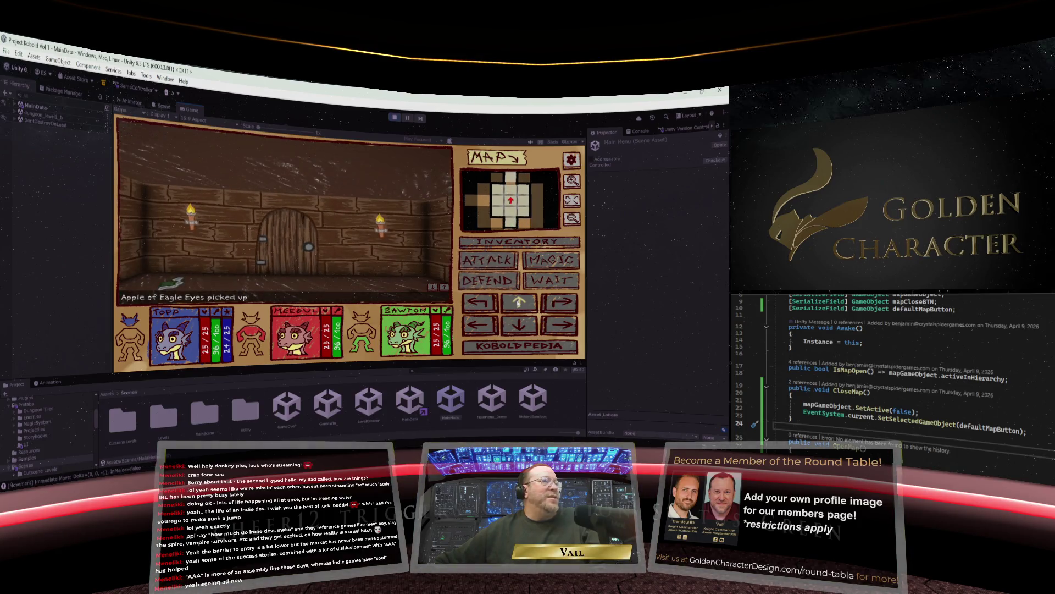
left_click(519, 302)
left_click(519, 302)
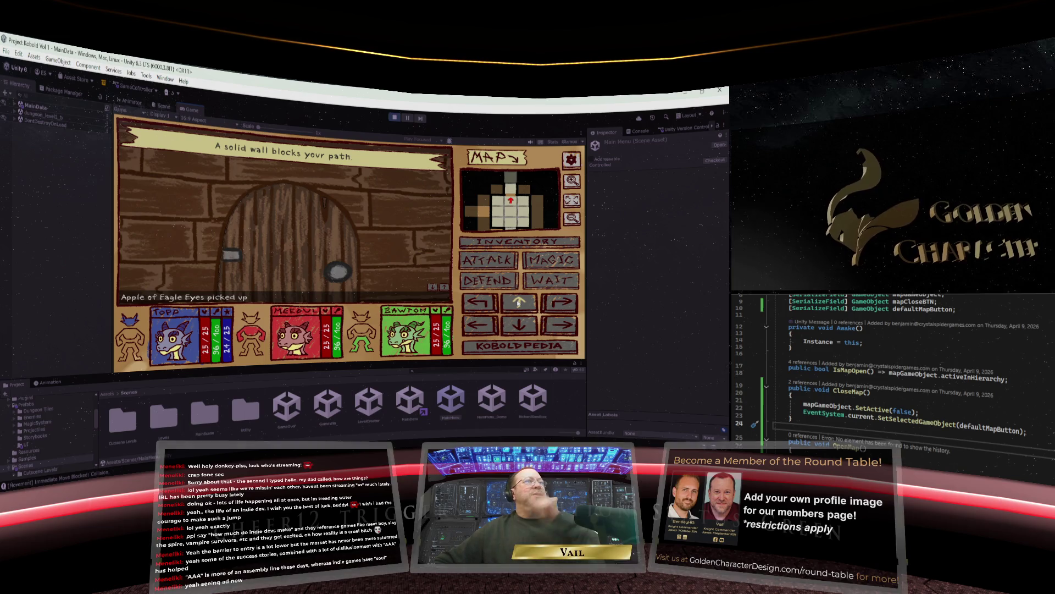
left_click(518, 302)
left_click(519, 302)
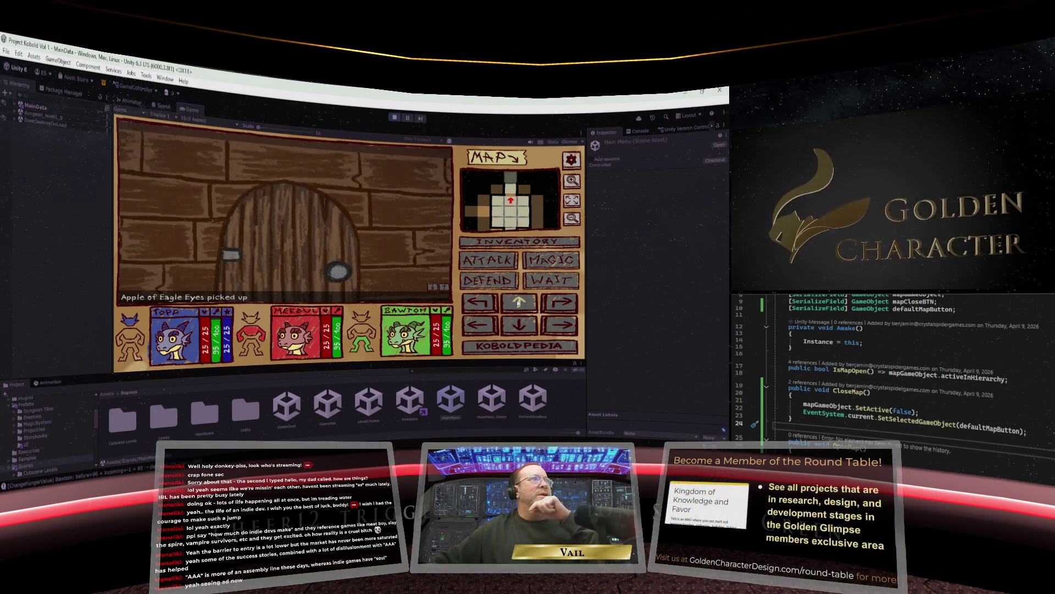
left_click(518, 302)
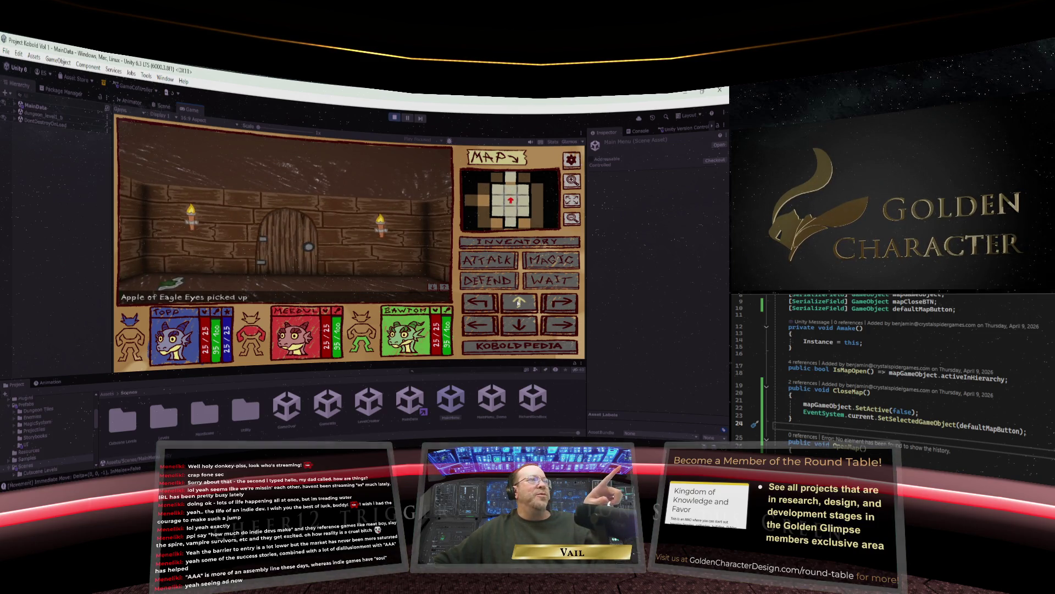
left_click(517, 303)
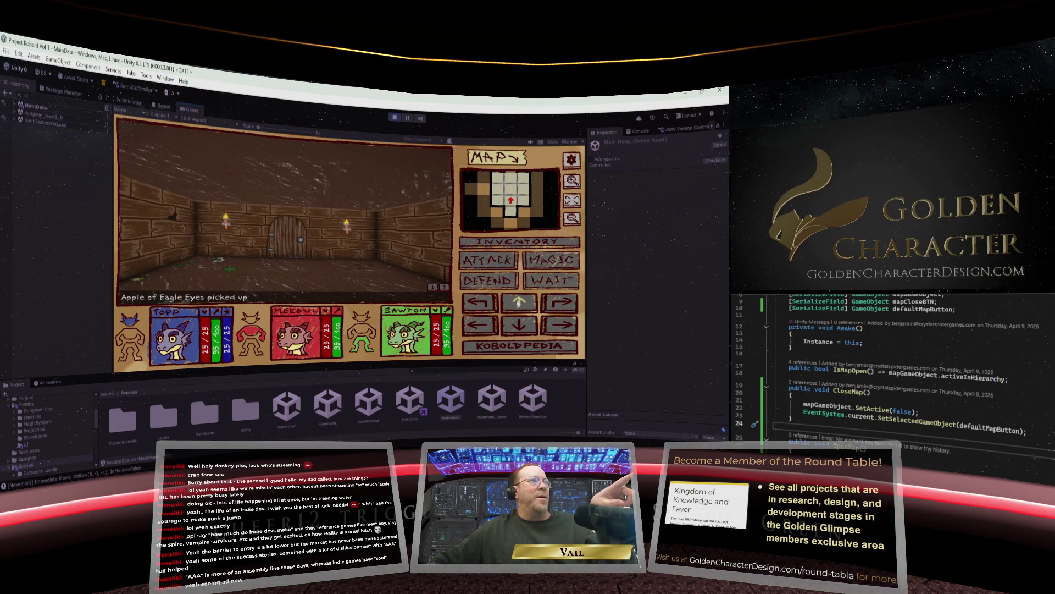
left_click(518, 302)
left_click(518, 303)
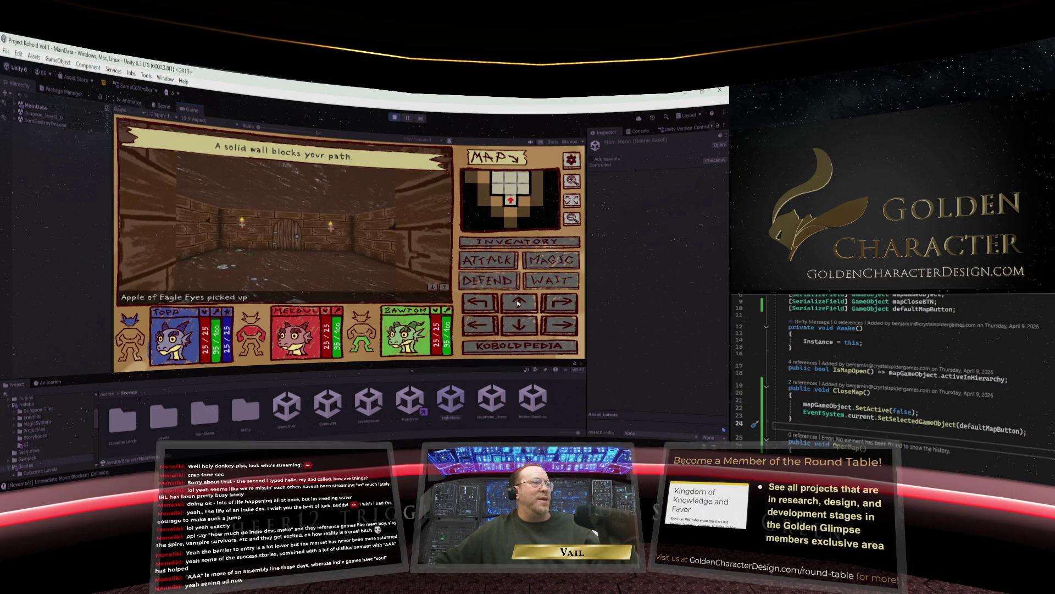
left_click(518, 303)
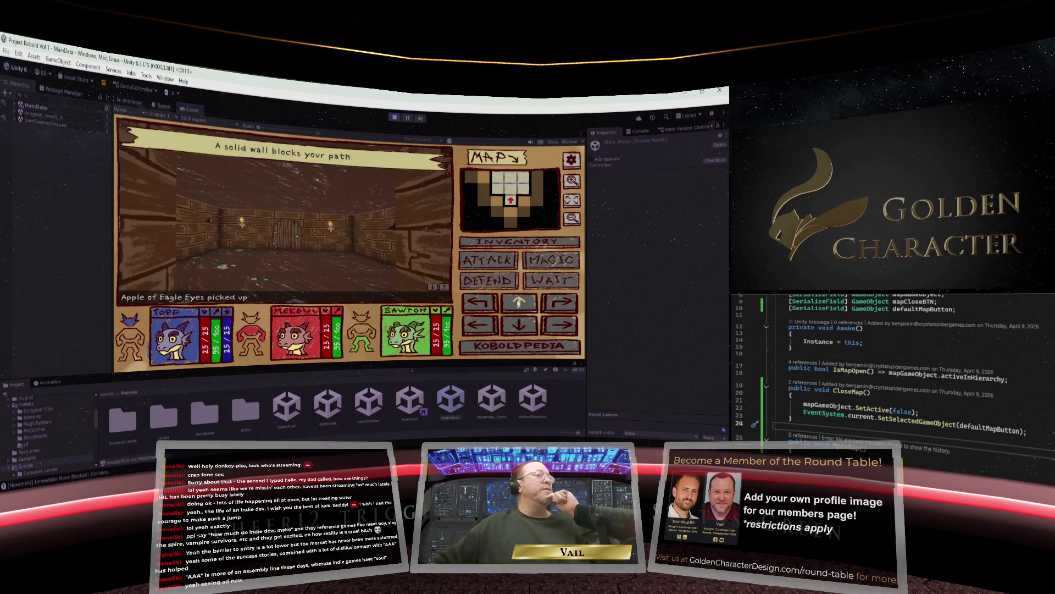
Keep advancing through more doors and rooms until the party stands before a wooden door.
left_click(518, 302)
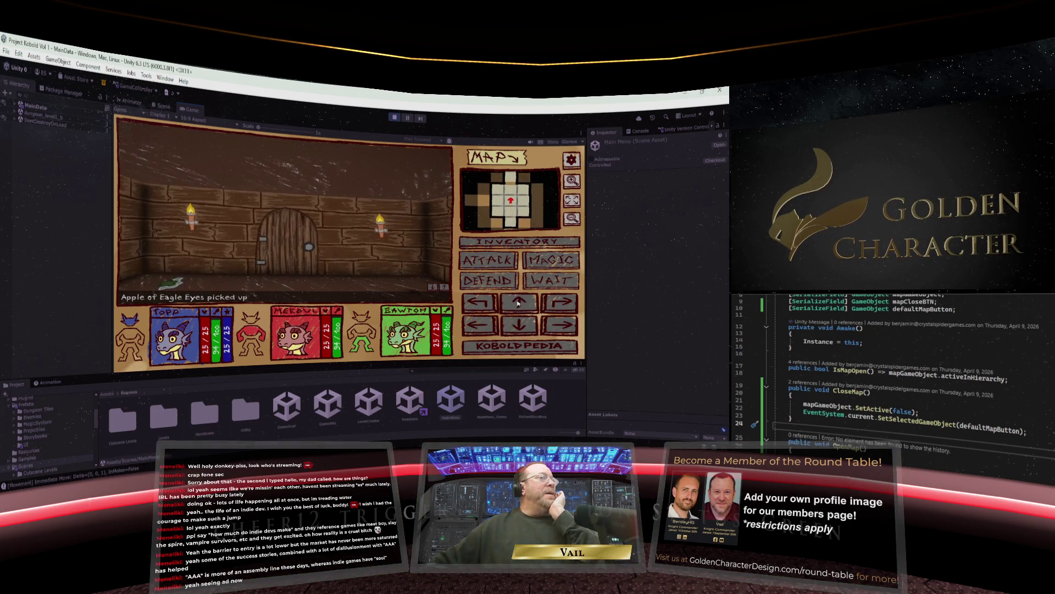
left_click(518, 301)
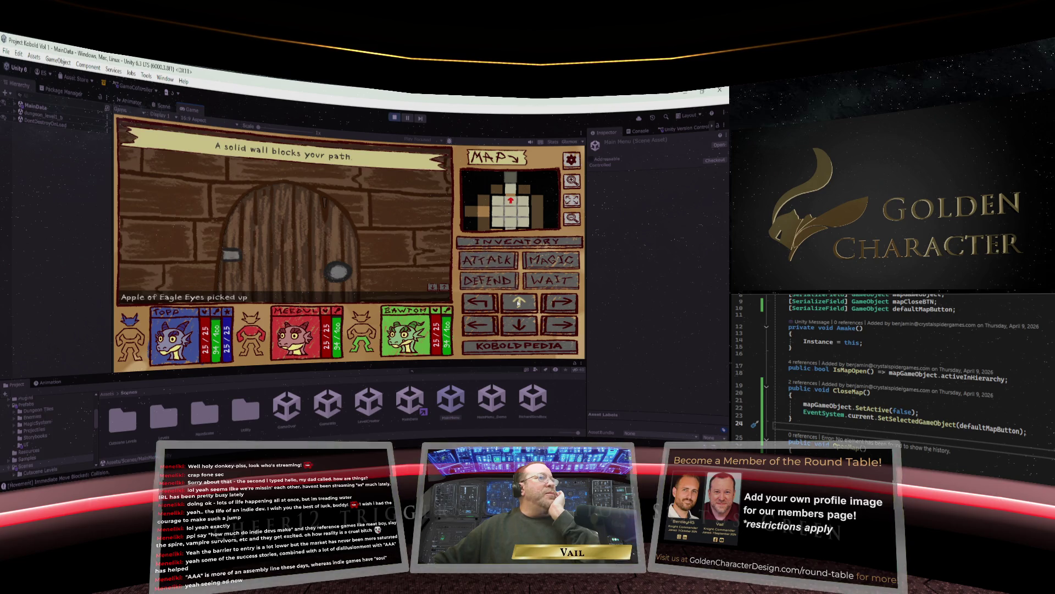
left_click(518, 302)
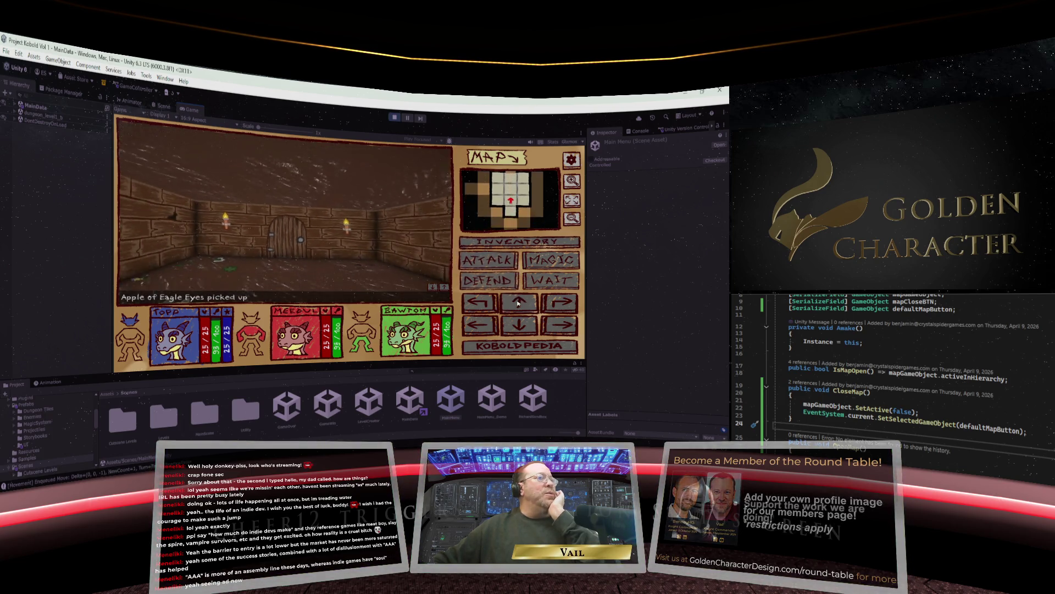
left_click(518, 302)
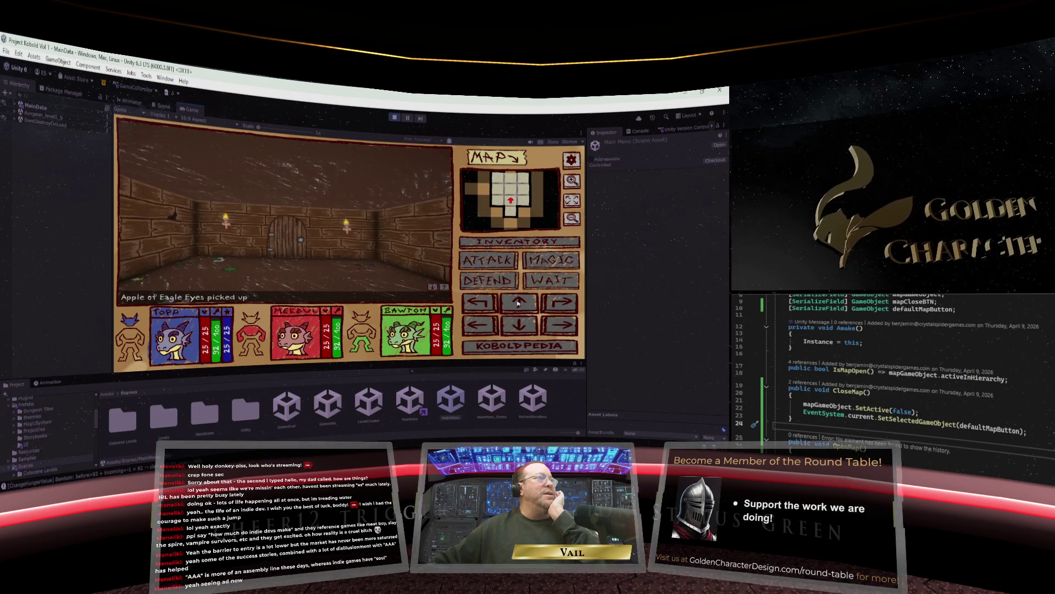
left_click(517, 302)
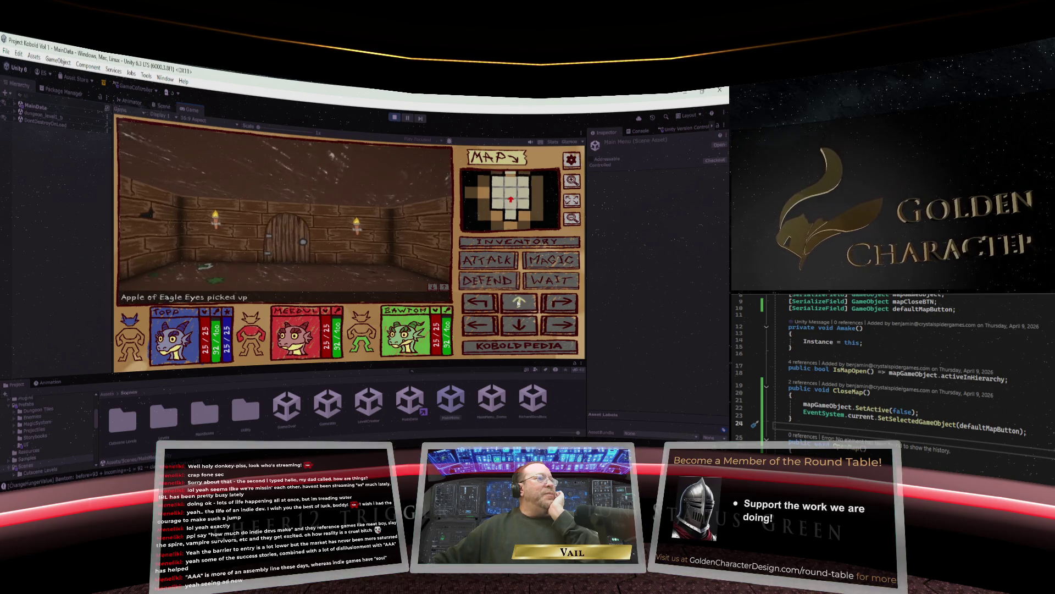
left_click(517, 301)
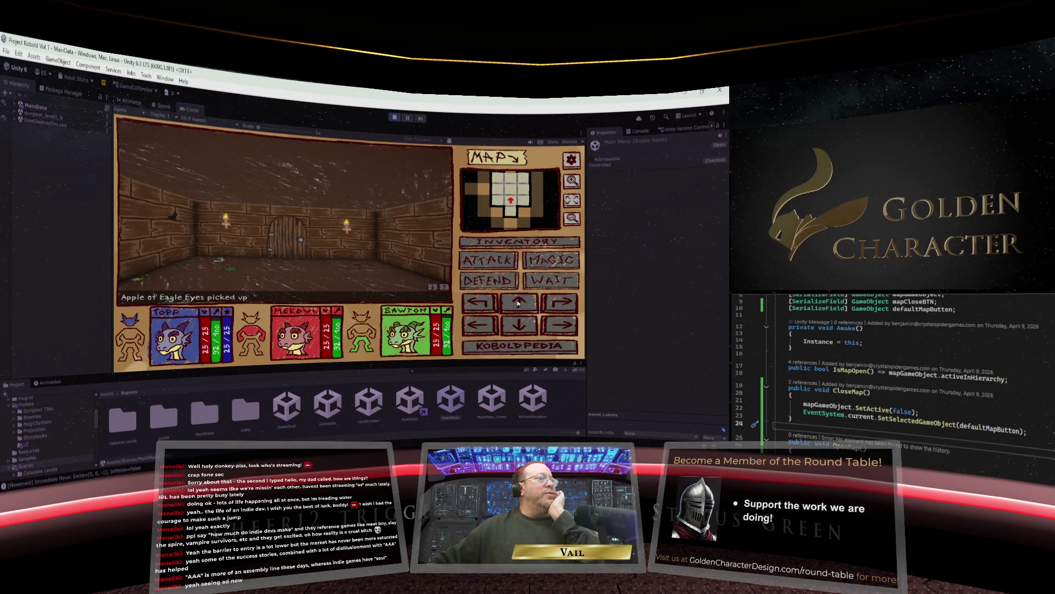
left_click(518, 302)
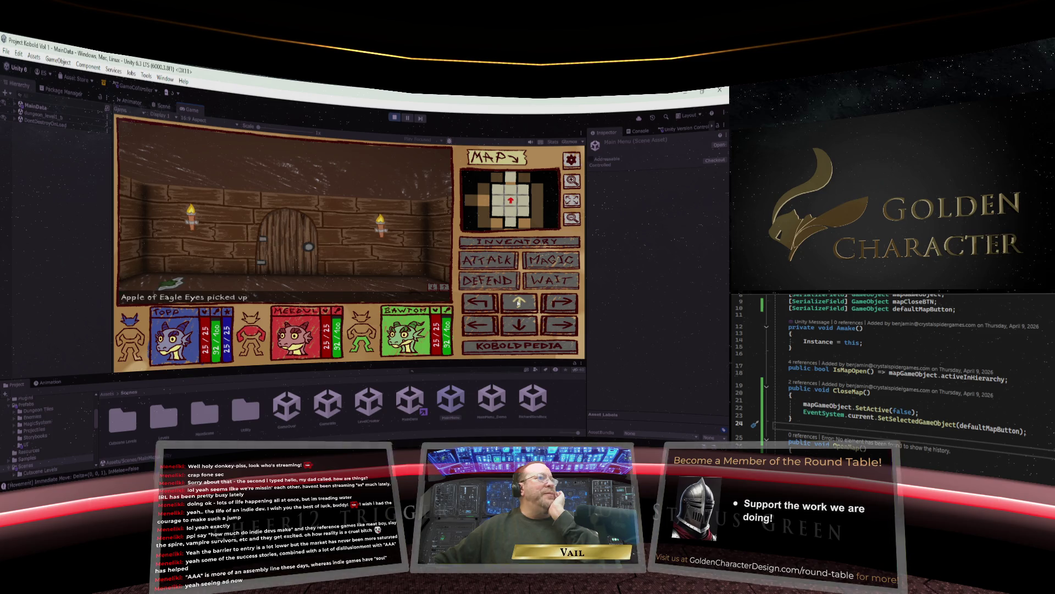
left_click(518, 302)
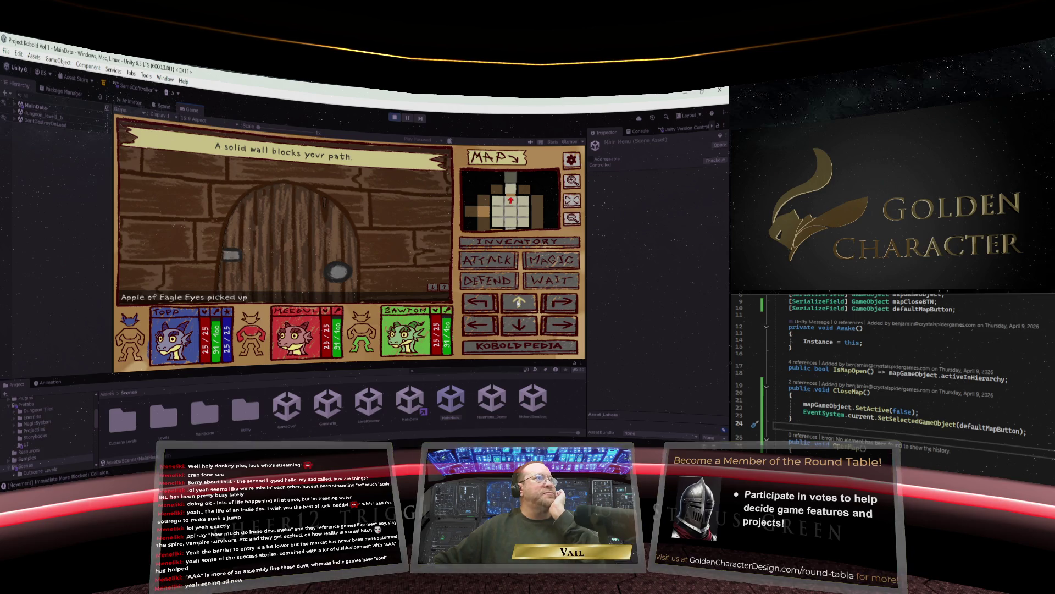
left_click(518, 302)
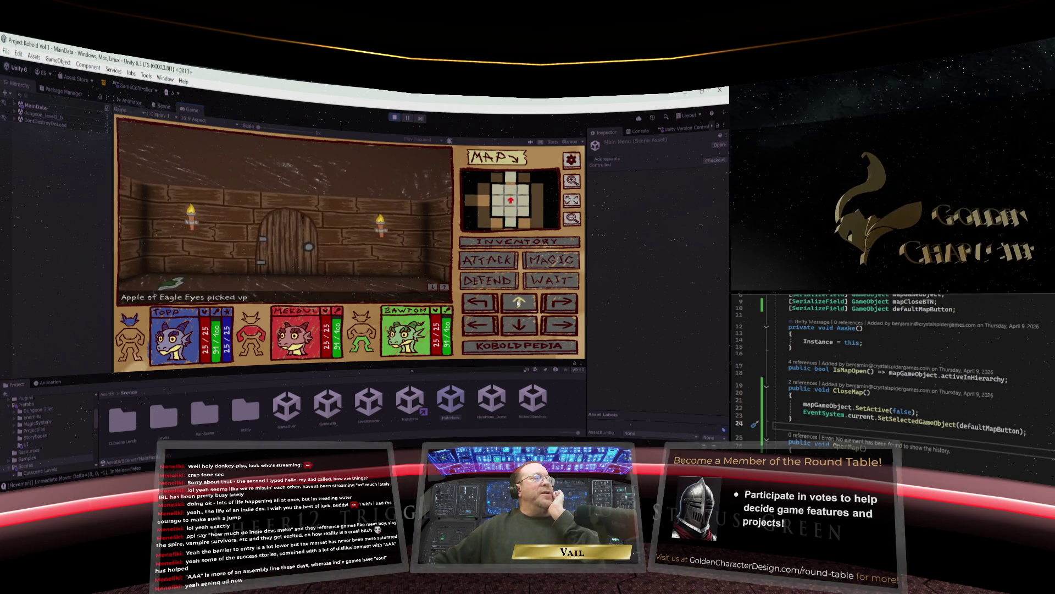
left_click(518, 302)
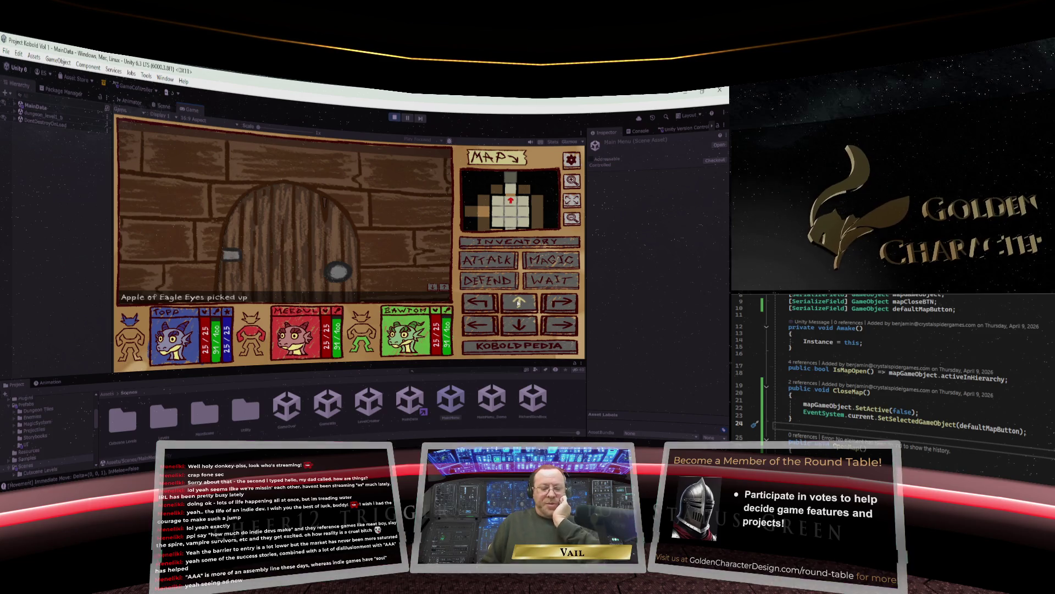
Check the full dungeon map, then walk and turn the party through a door into the corridor.
key("m")
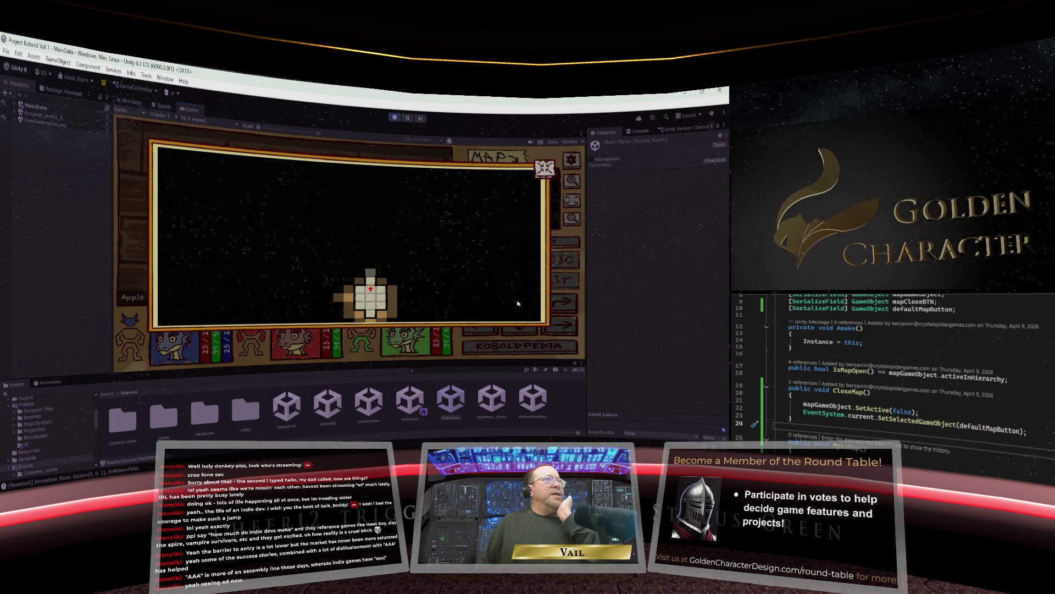
key("m")
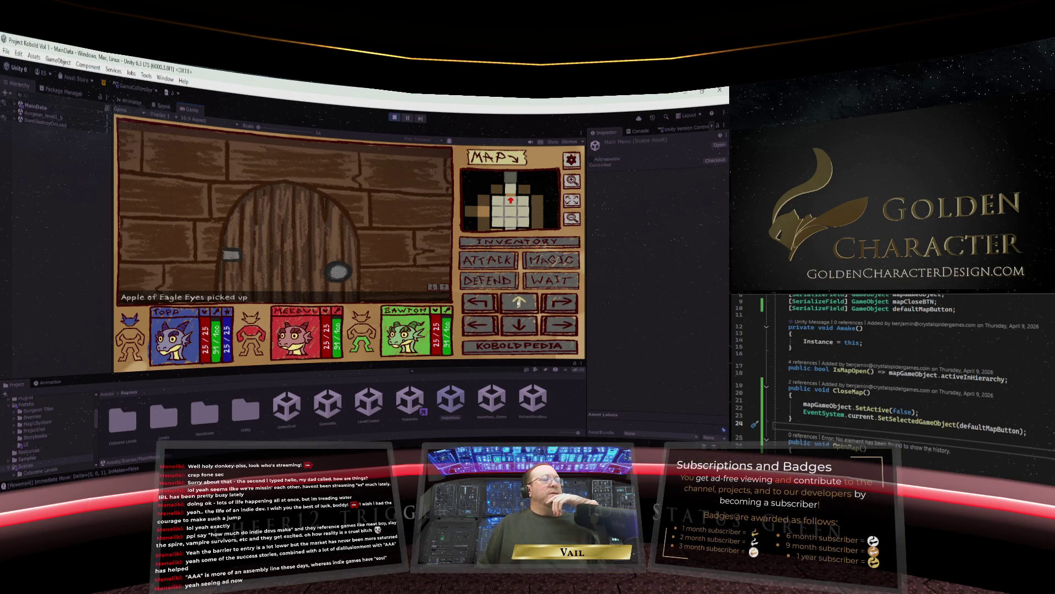
left_click(519, 303)
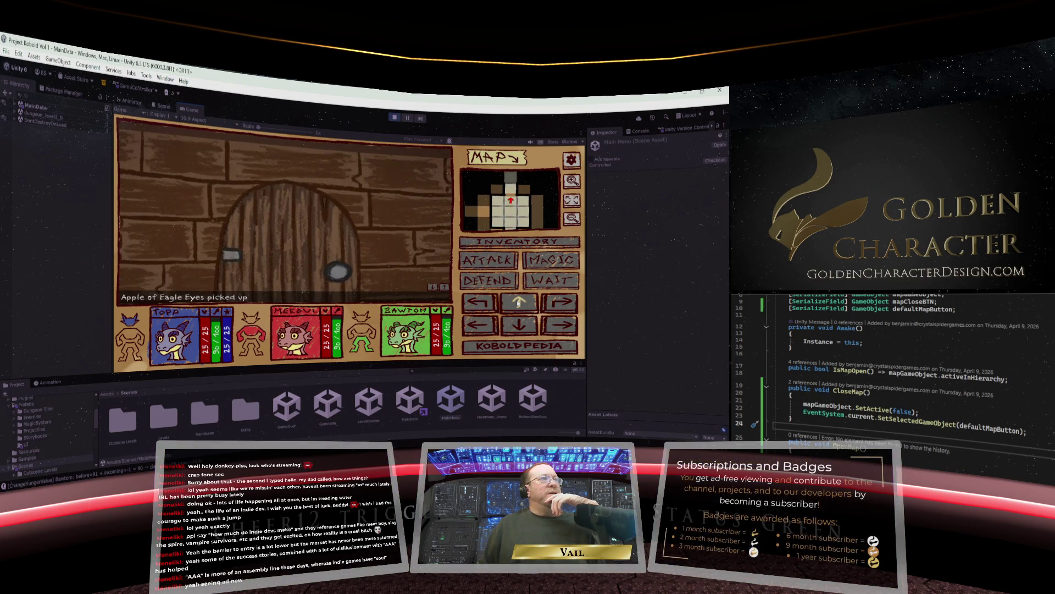
left_click(518, 303)
left_click(519, 303)
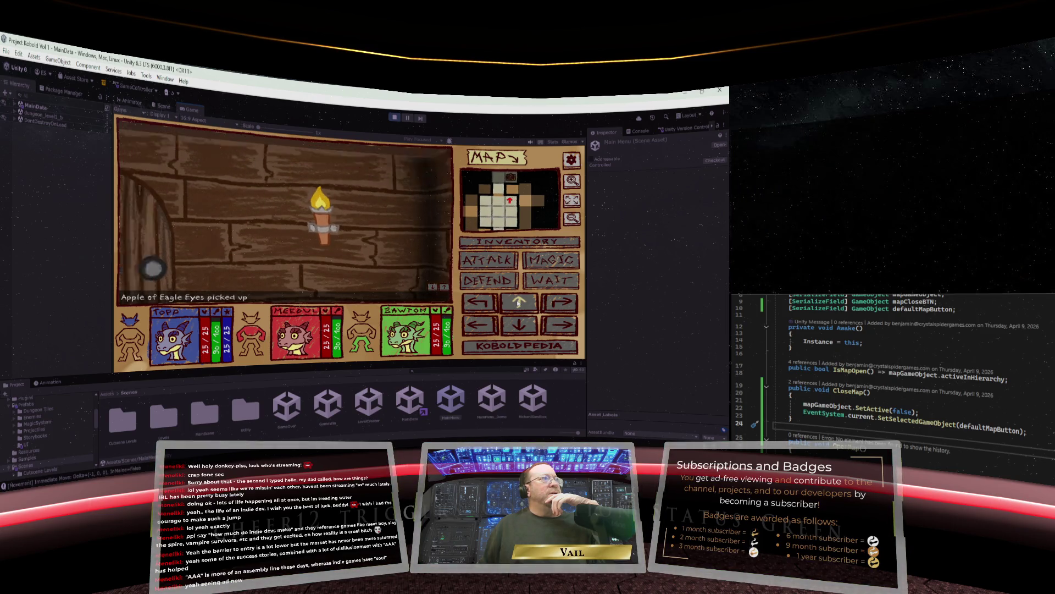
key("e")
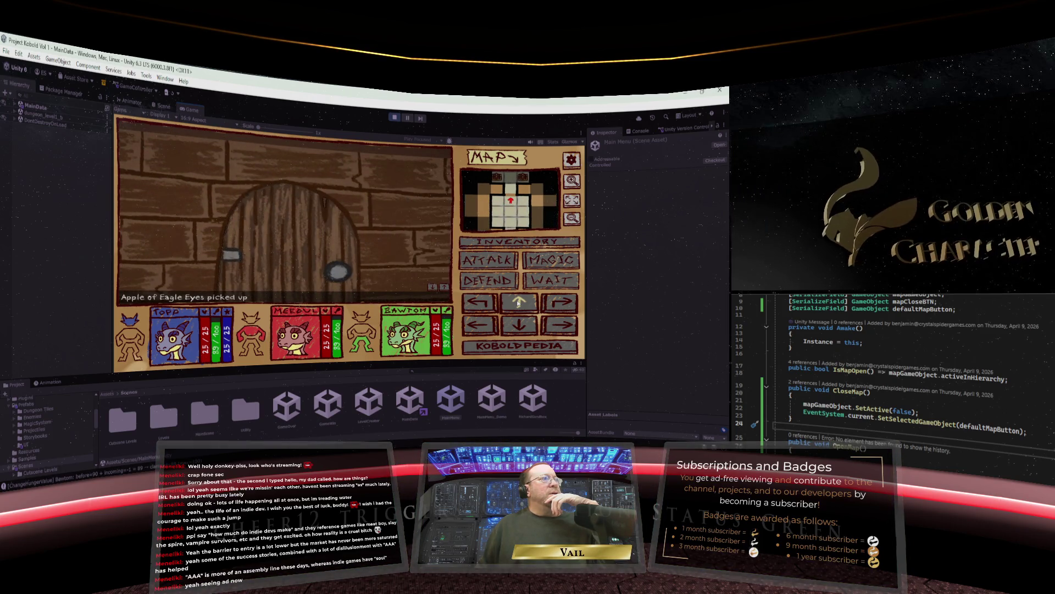
left_click(519, 303)
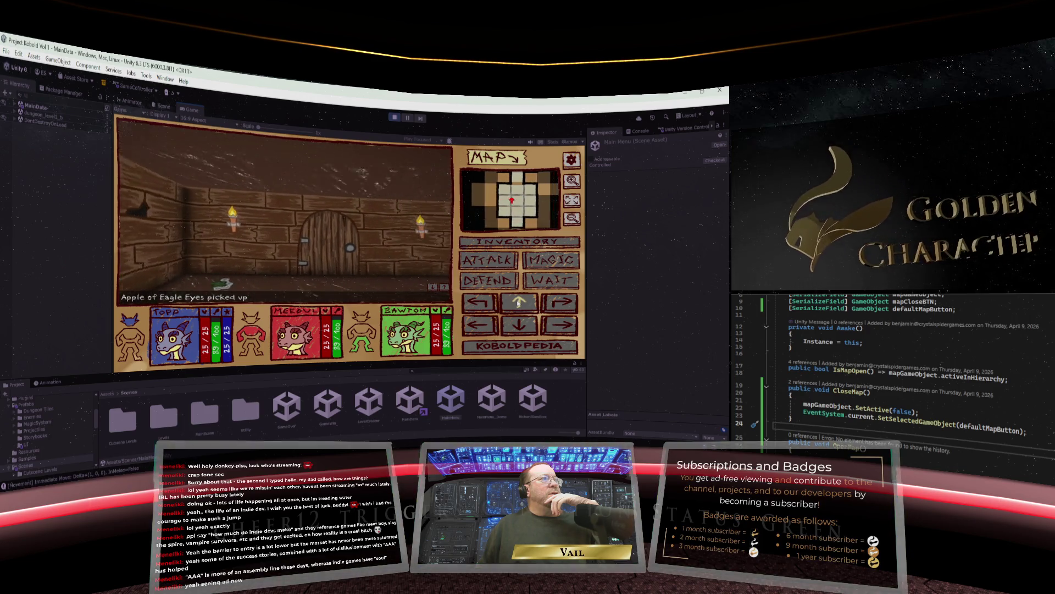
left_click(518, 303)
left_click(518, 303)
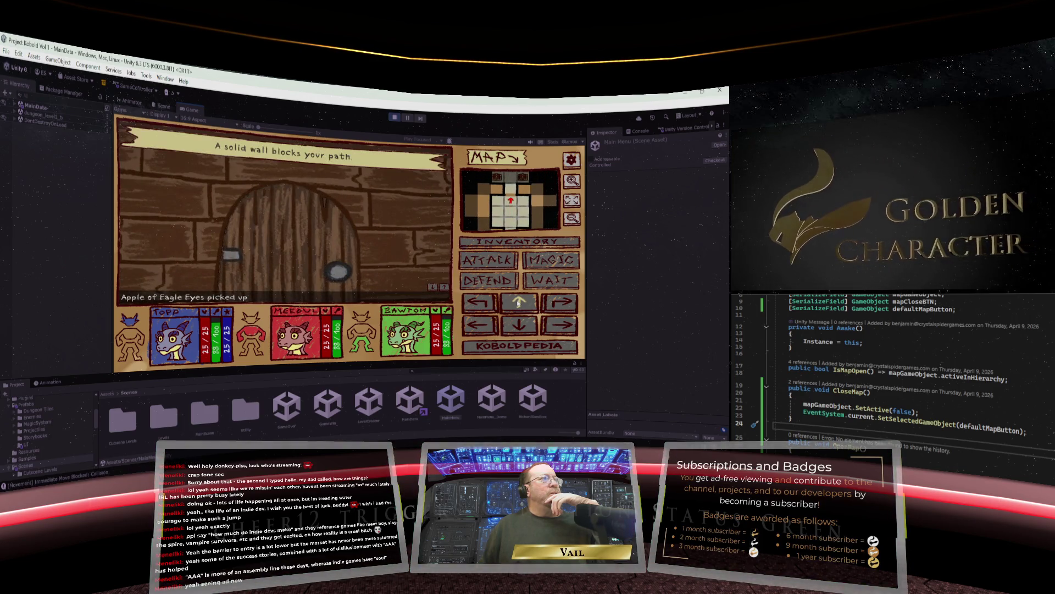
Back up and strafe along the torch-lit corridor, then step up to the door.
key("s")
key("s")
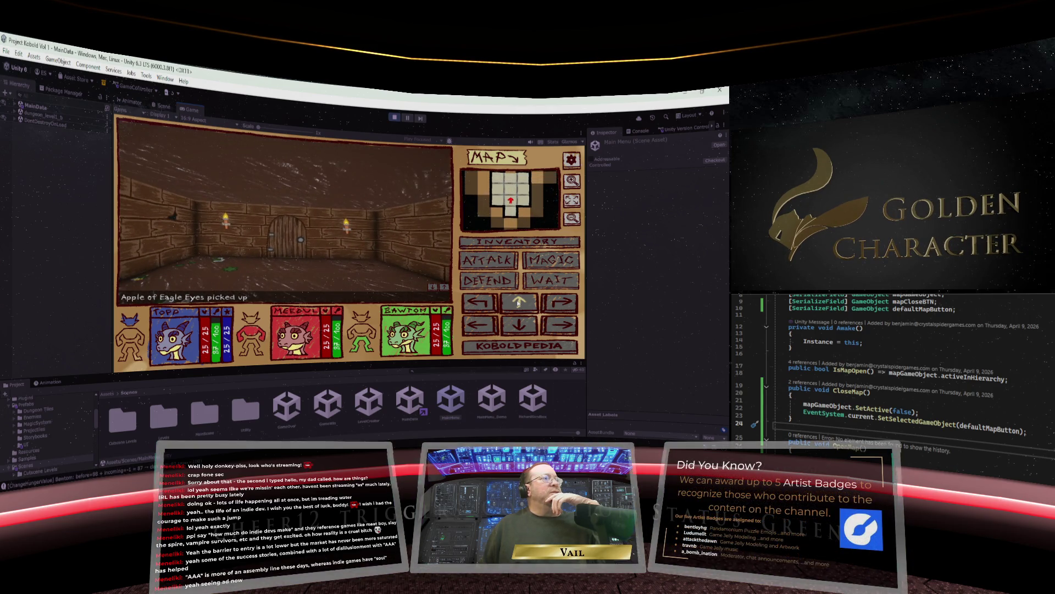
key("d")
key("a")
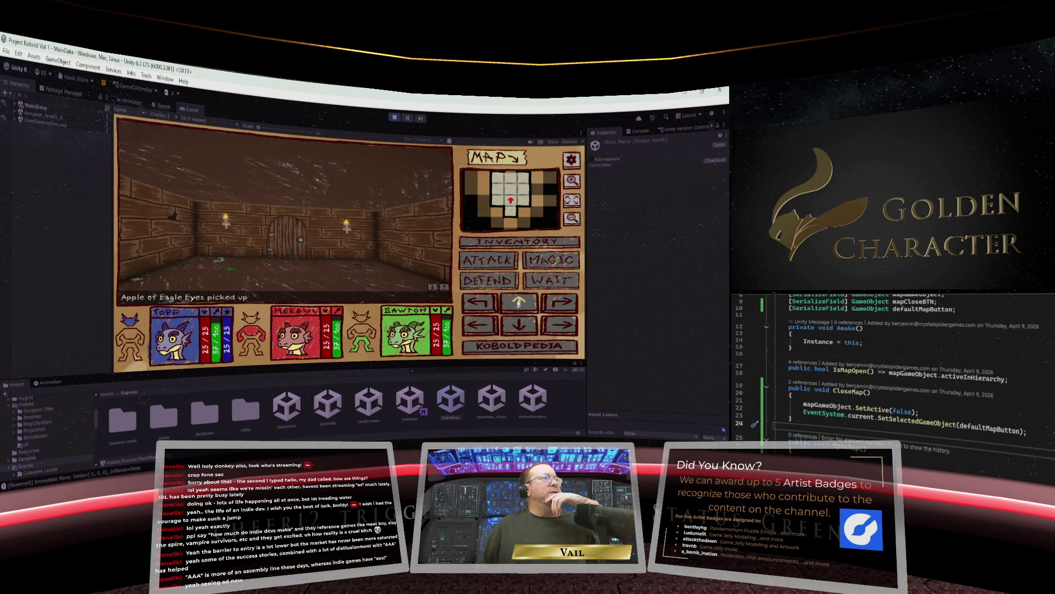
key("d")
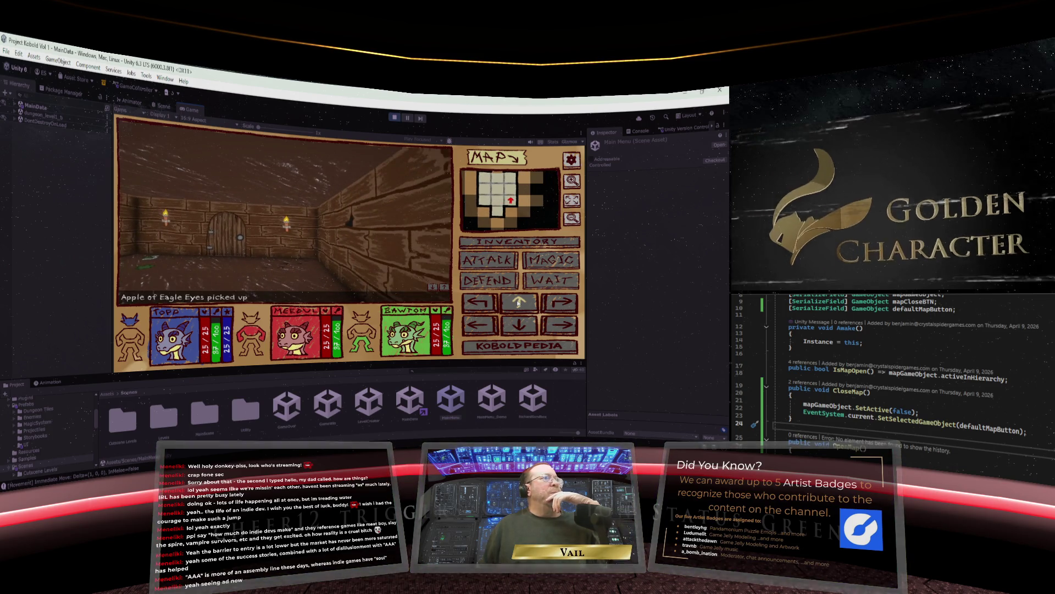
key("w")
left_click(518, 303)
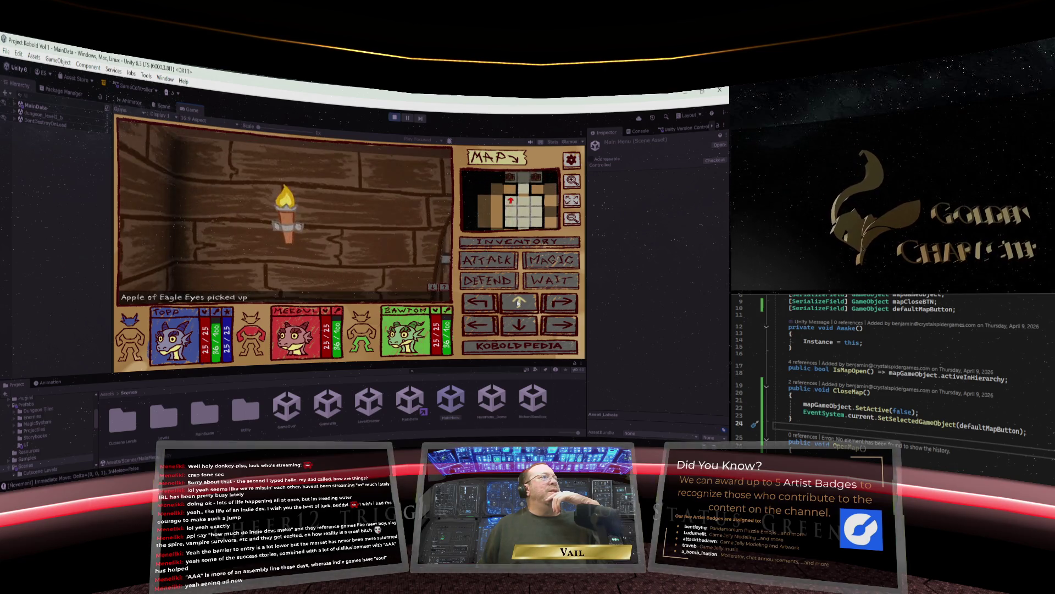
key("d")
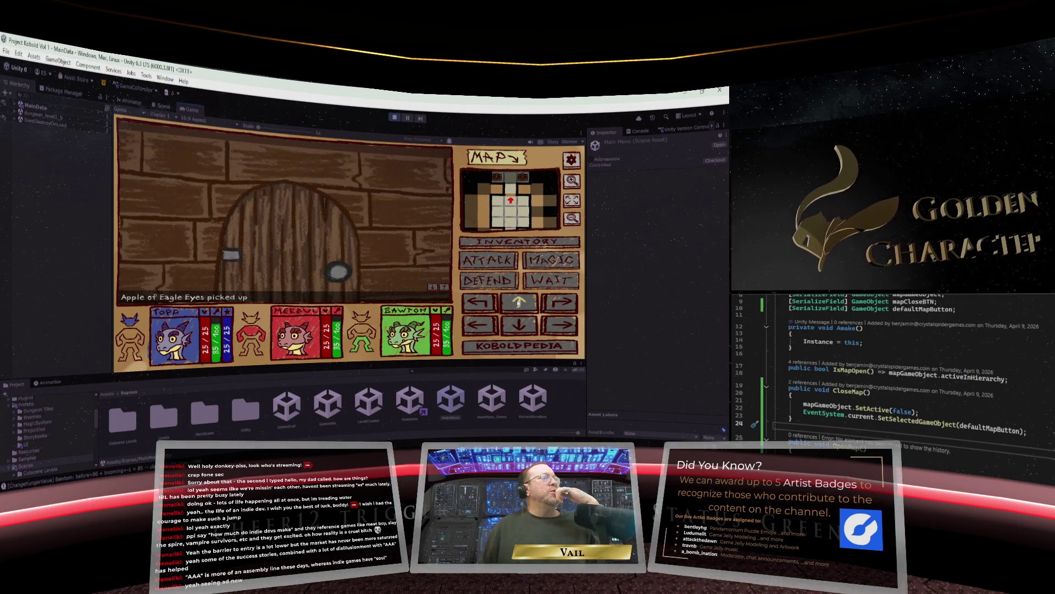
left_click(518, 304)
key("s")
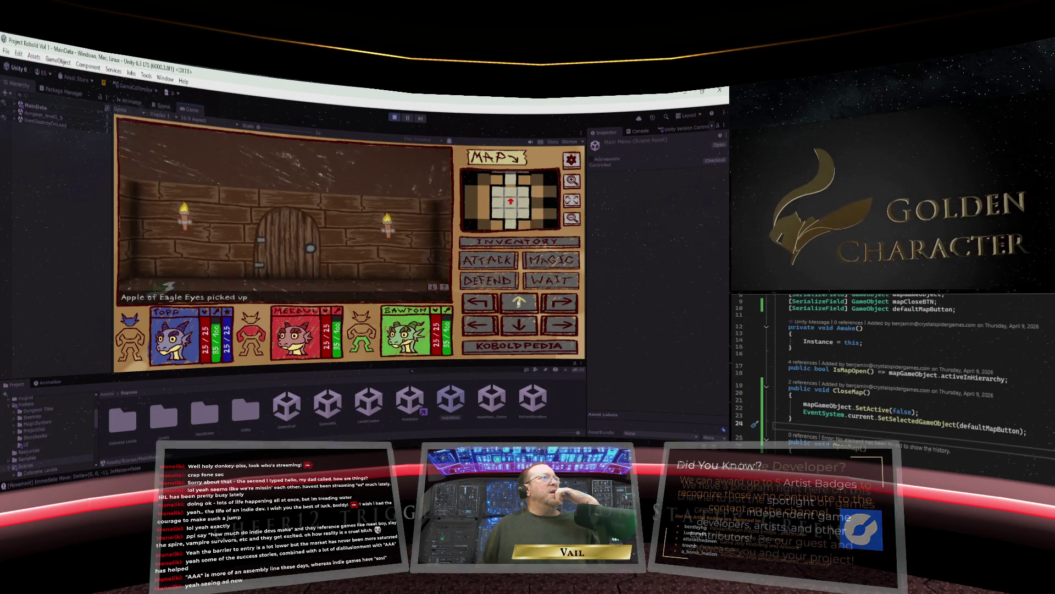
key("a")
key("d")
left_click(518, 304)
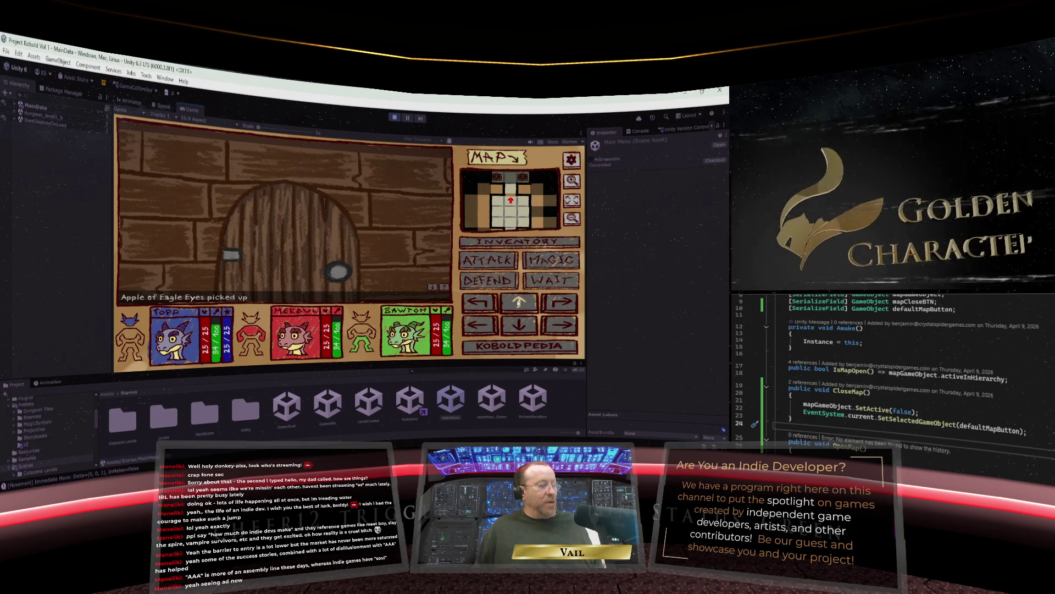
Reposition the party through a side corridor until it faces the door between the two torches.
key("s")
key("s")
key("a")
key("w")
key("d")
key("w")
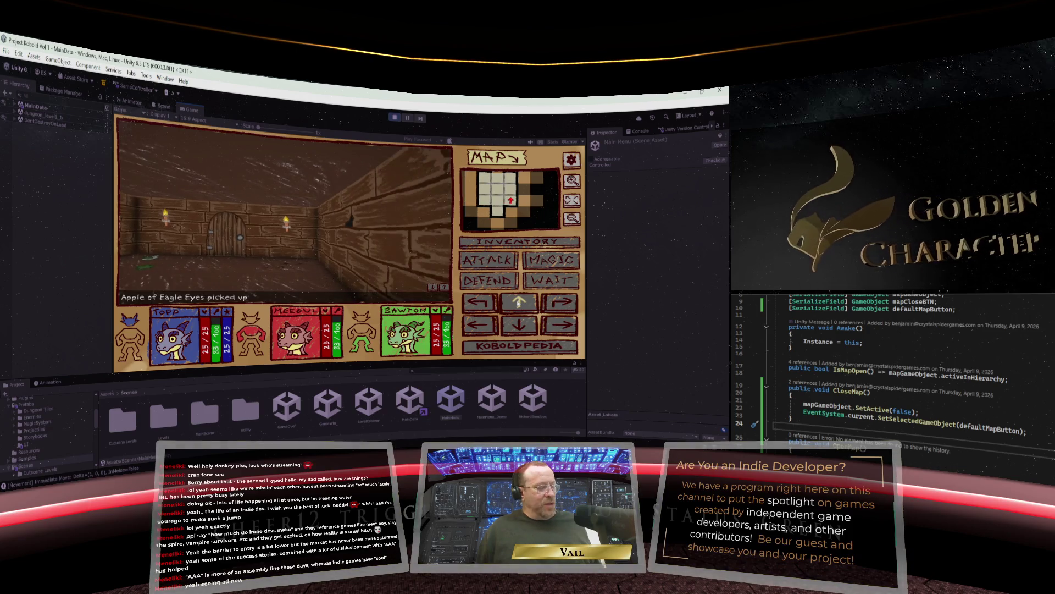
key("d")
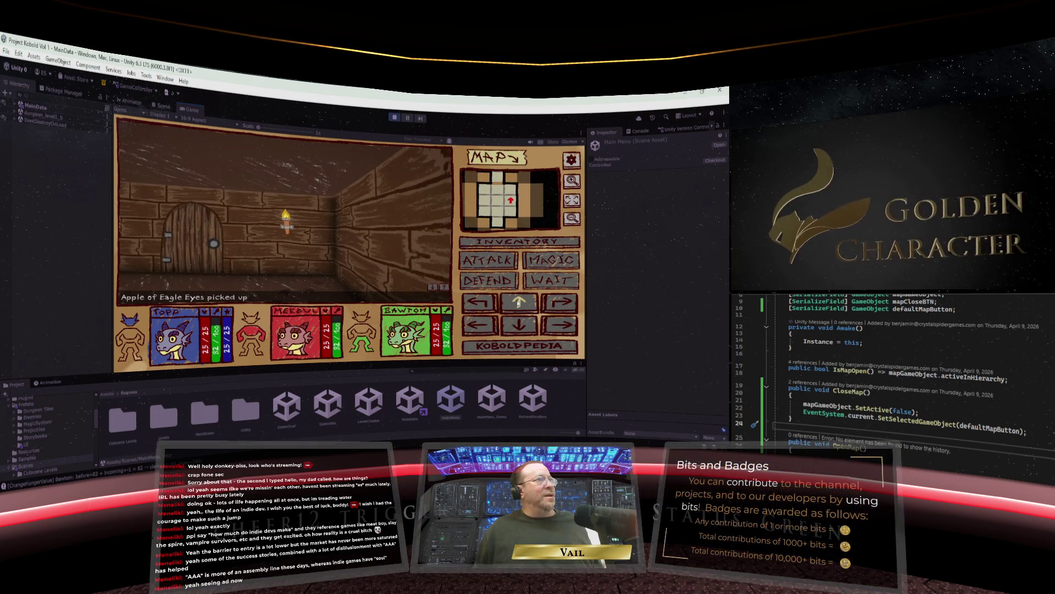
key("a")
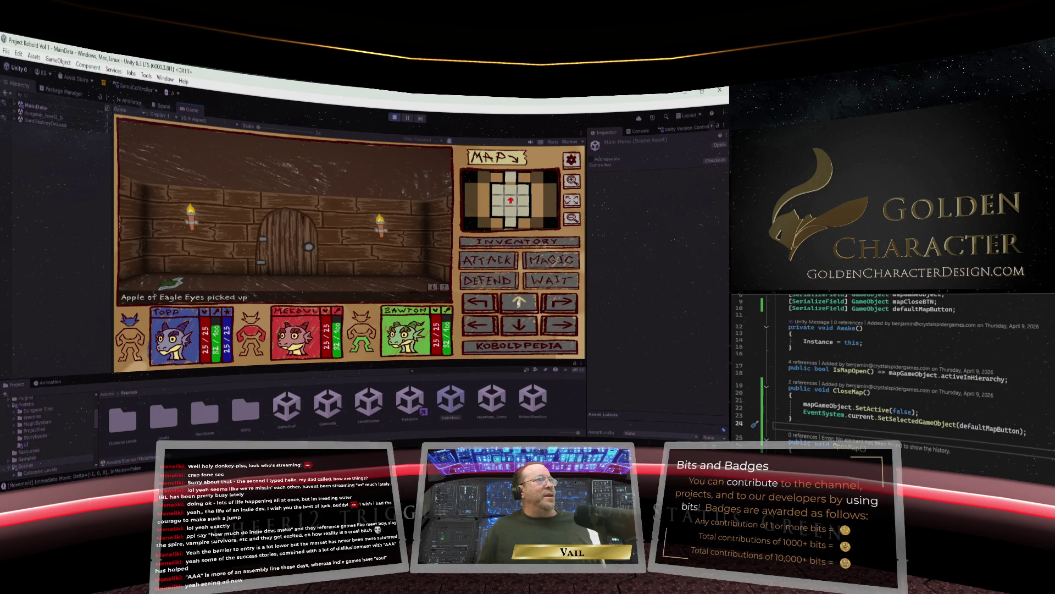
Step up to the arched door, then expand the dungeon map and close it with Escape.
left_click(518, 302)
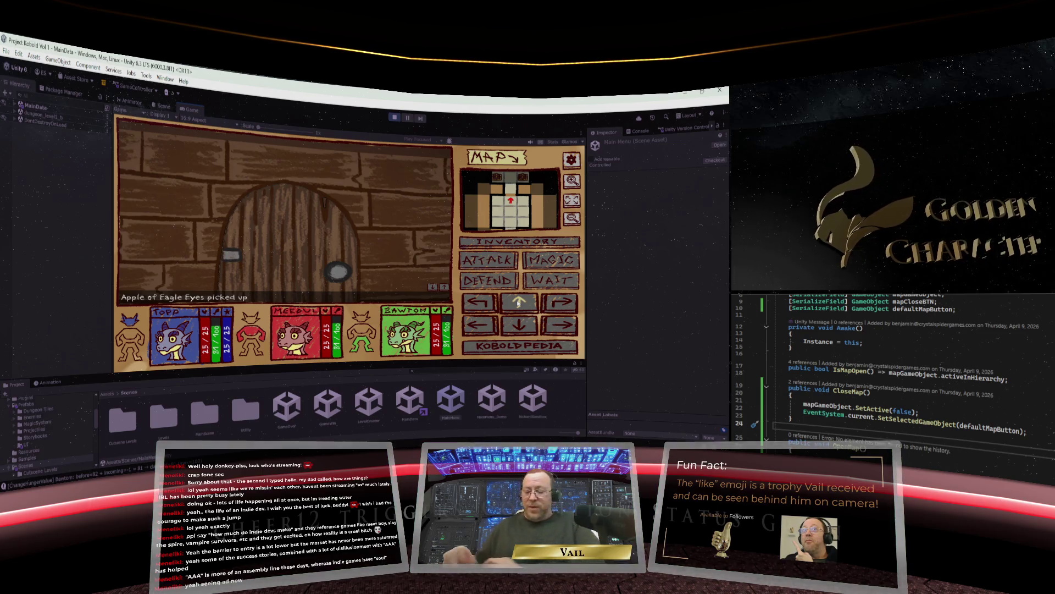
left_click(572, 200)
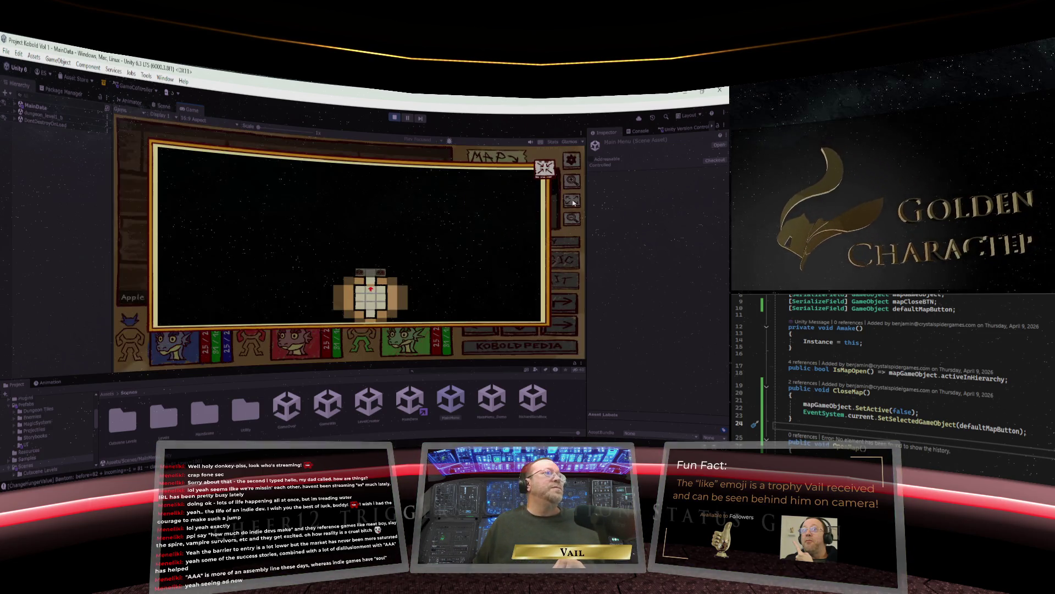
key("Escape")
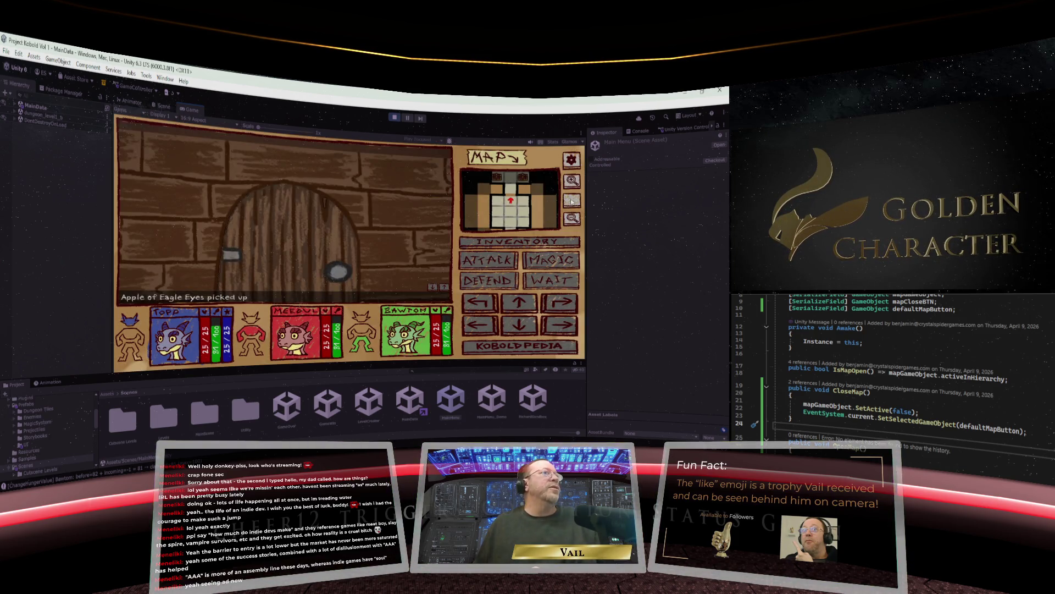
Stop Play mode, load MainData, expand --GAME CANVAS--, and hide INVENTORY CANVAS in the Scene view.
left_click(394, 117)
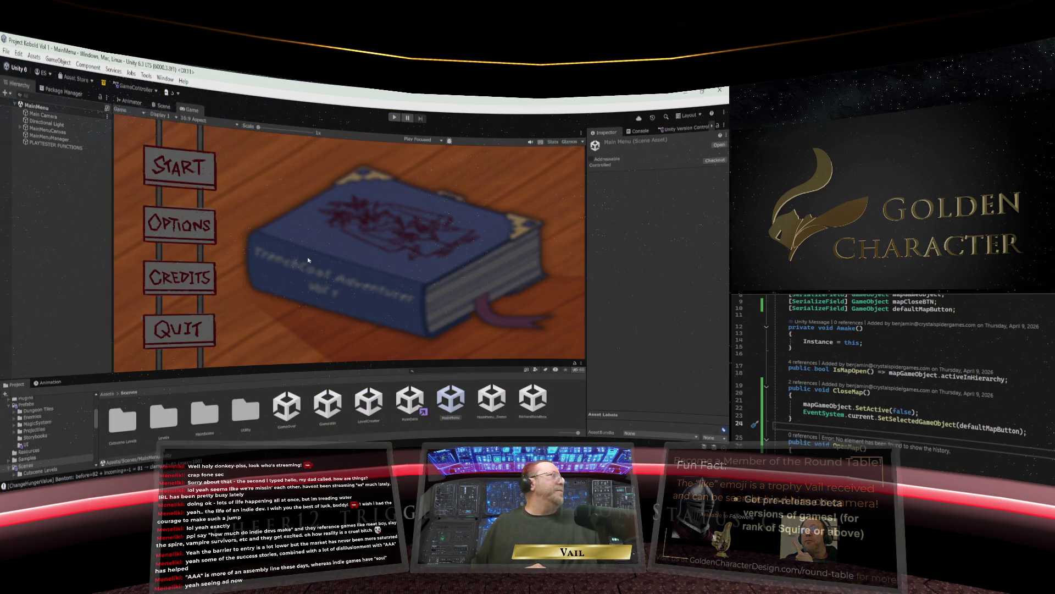
left_click(404, 402)
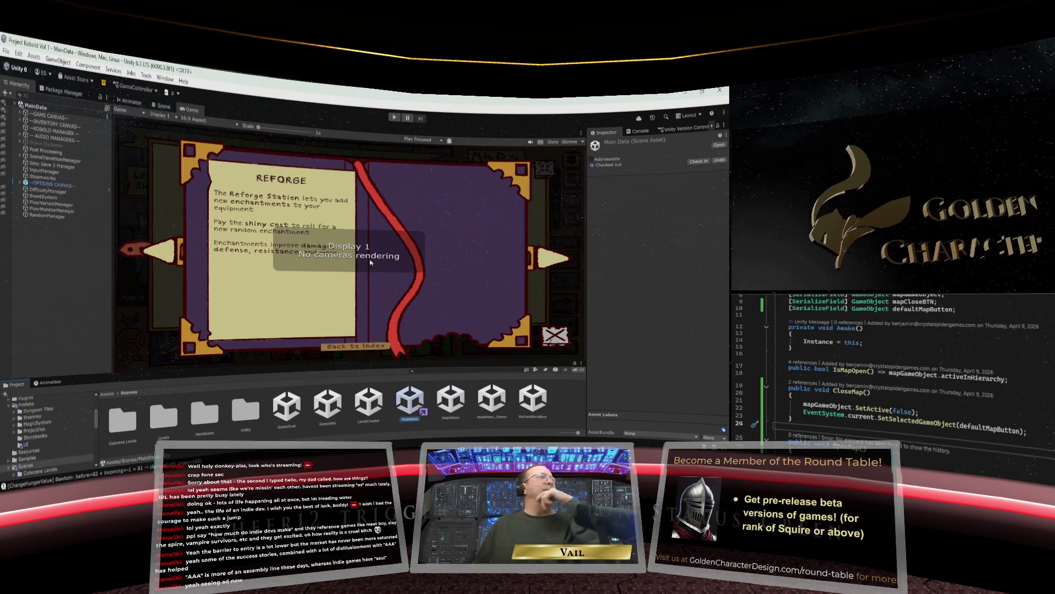
left_click(21, 114)
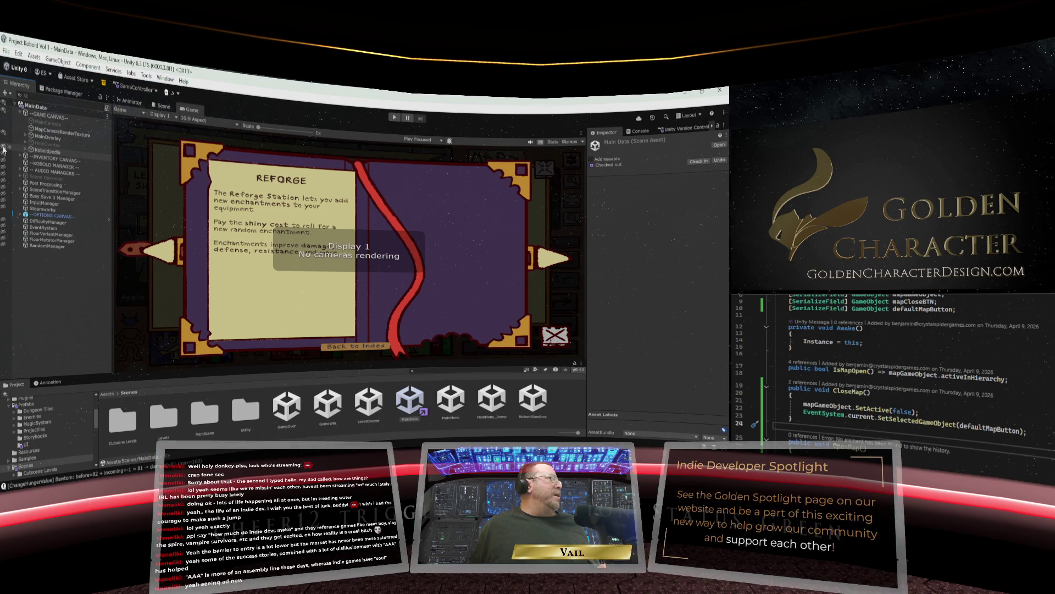
left_click(160, 110)
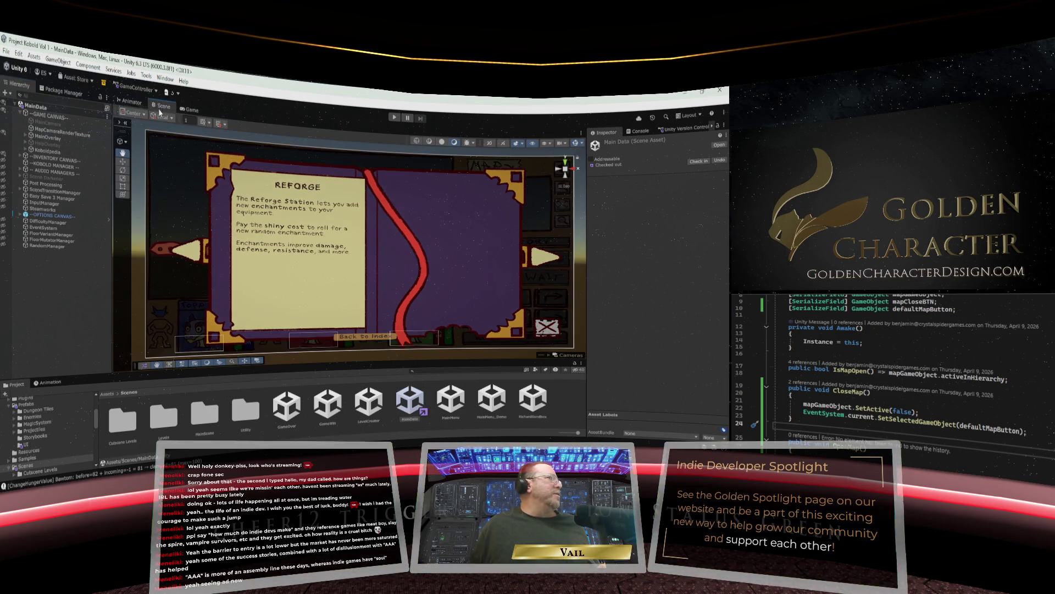
left_click(3, 156)
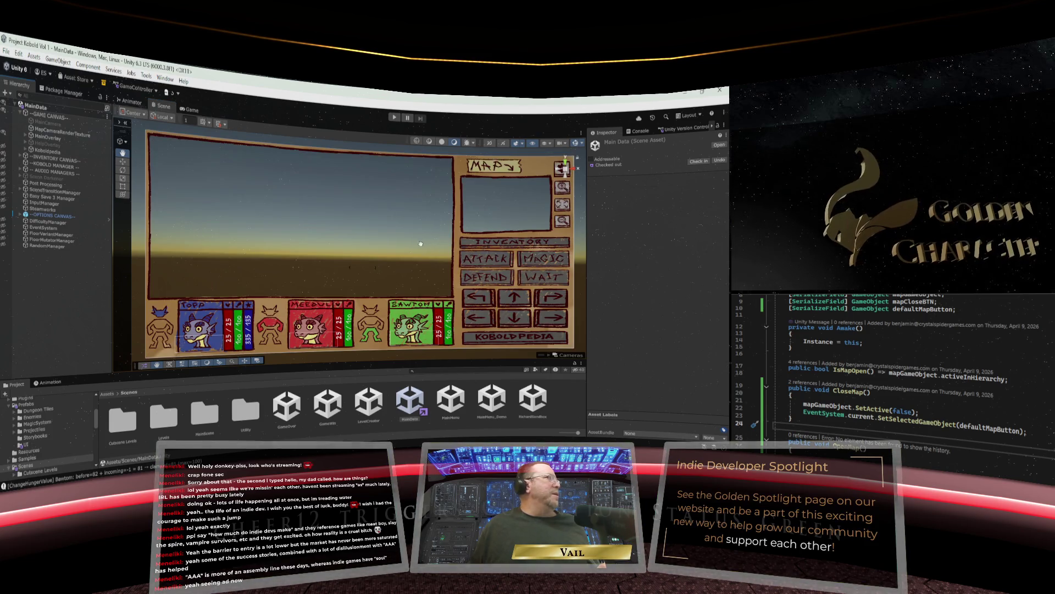
Select KoboldPedia under MainOverlay > ControlButtons and assign SpriteSheet_Koboldpedia_Button as its Selected Sprite.
left_click(26, 137)
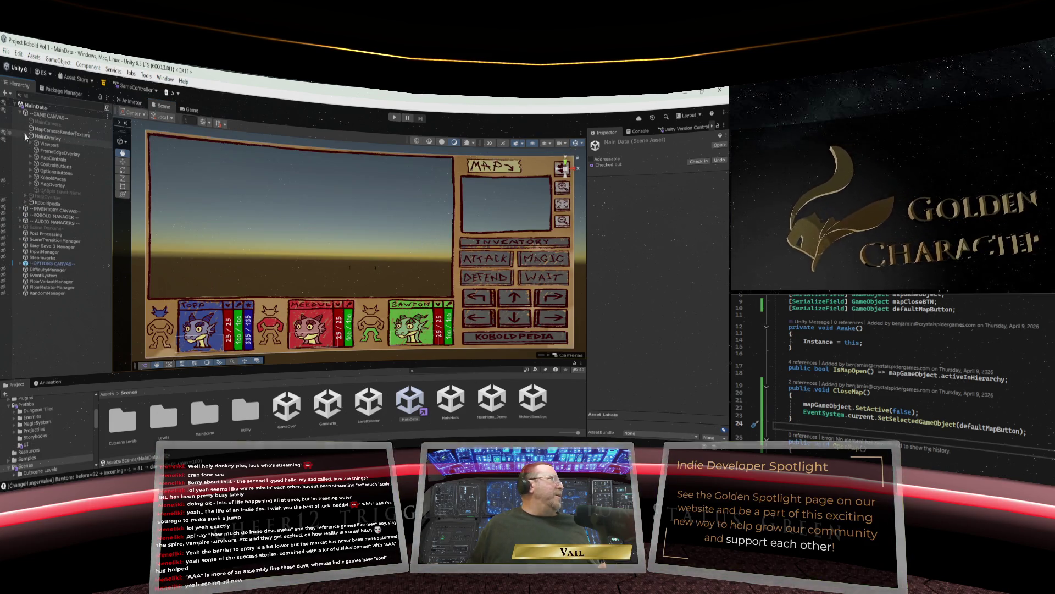
left_click(26, 165)
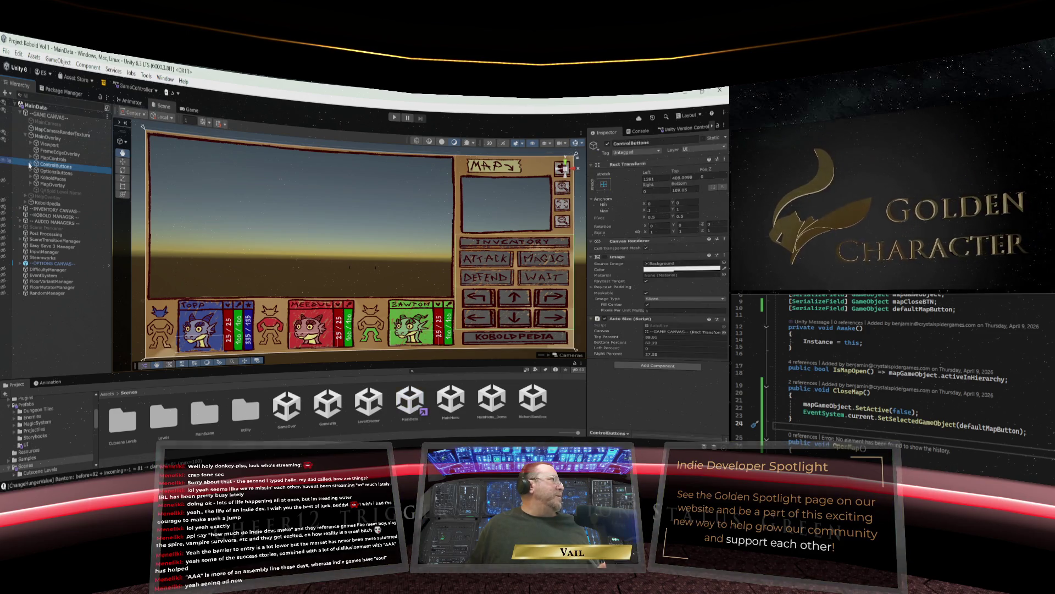
left_click(31, 158)
left_click(31, 191)
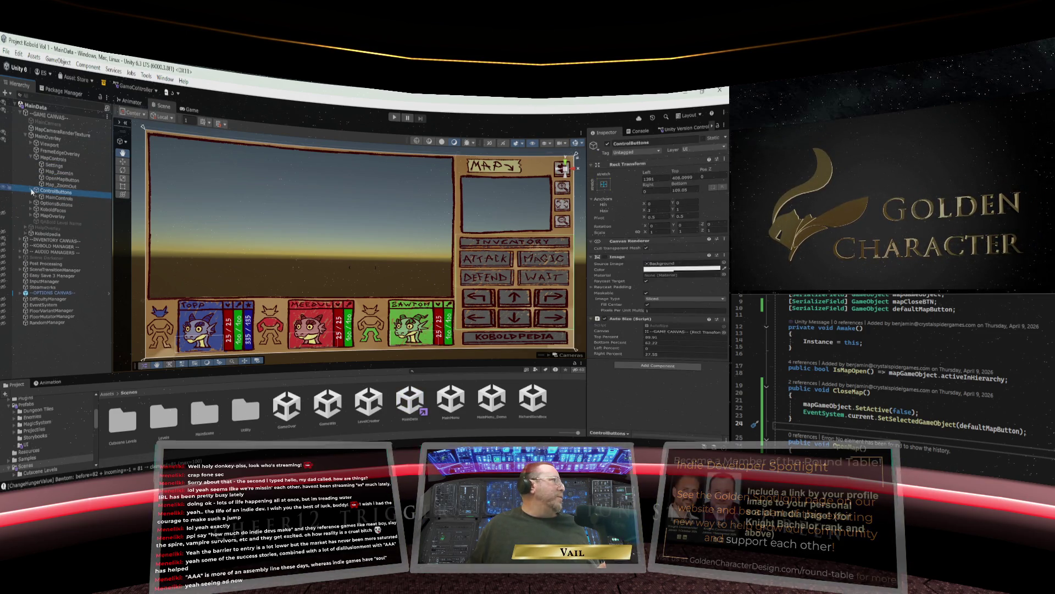
left_click(32, 204)
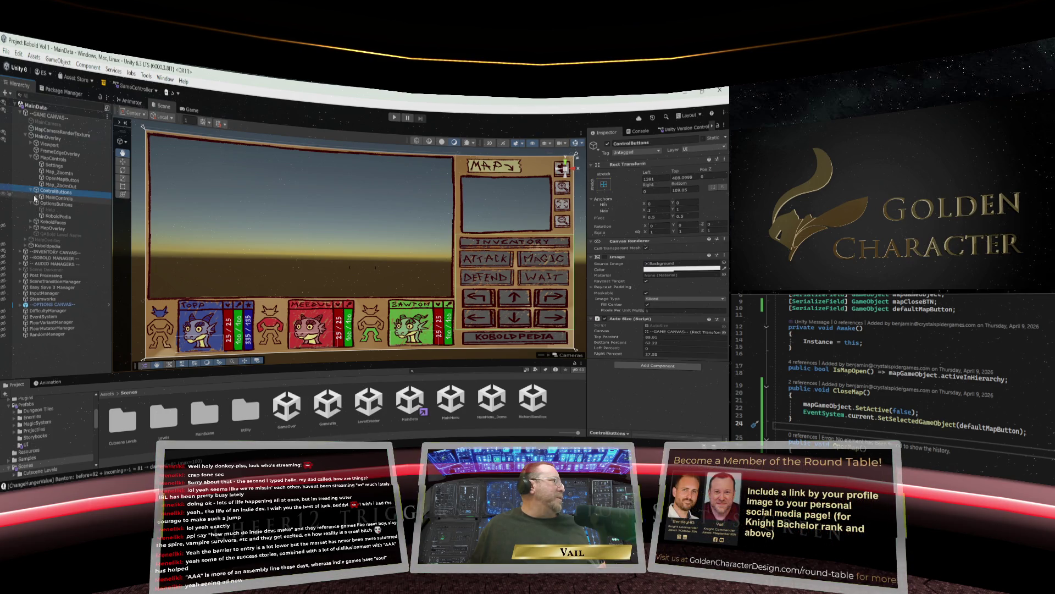
left_click(36, 198)
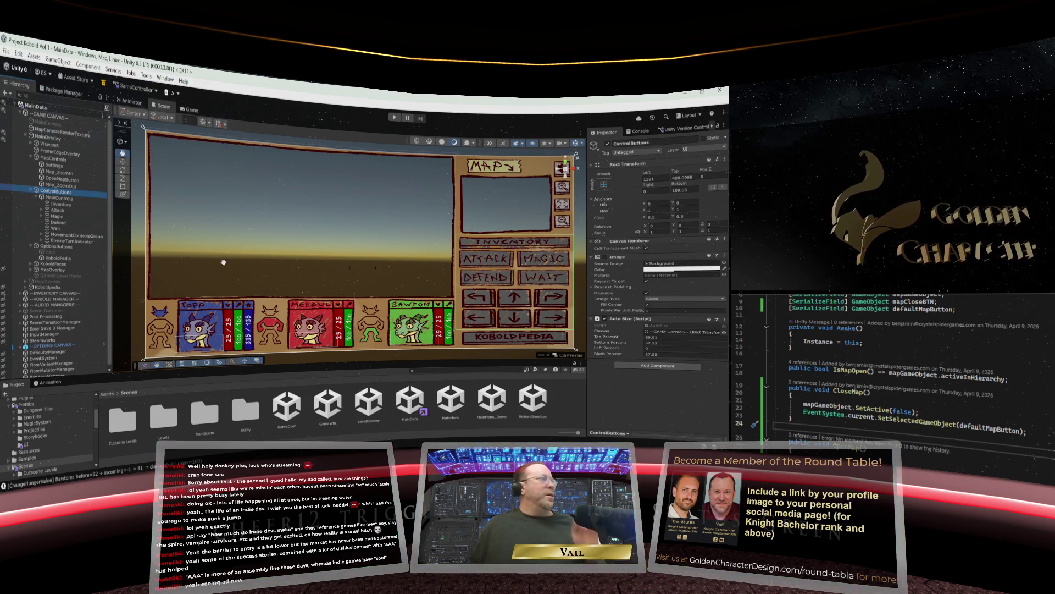
left_click(61, 257)
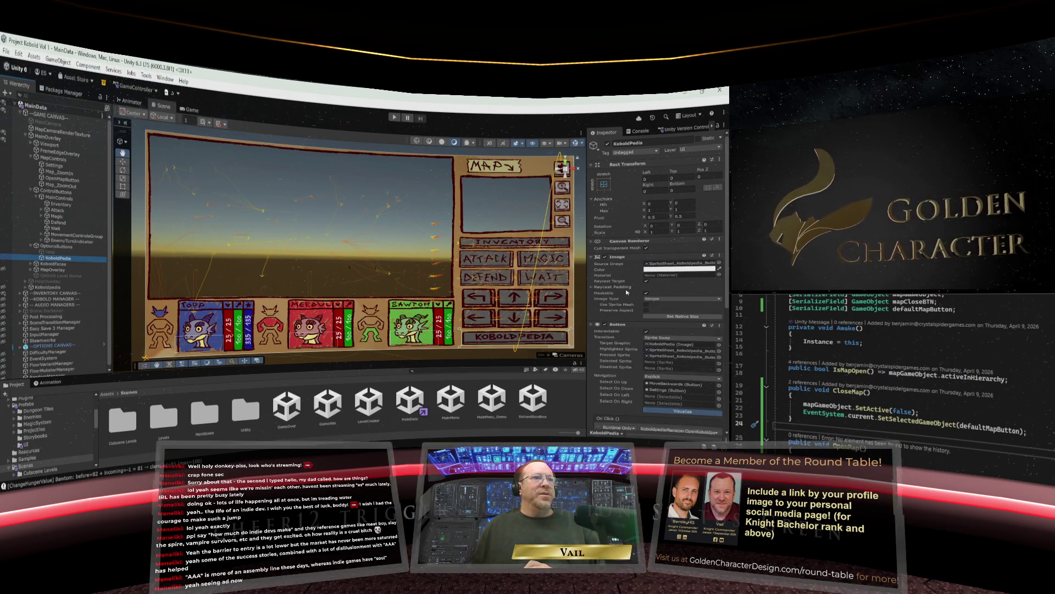
scroll(627, 292, "down", 3)
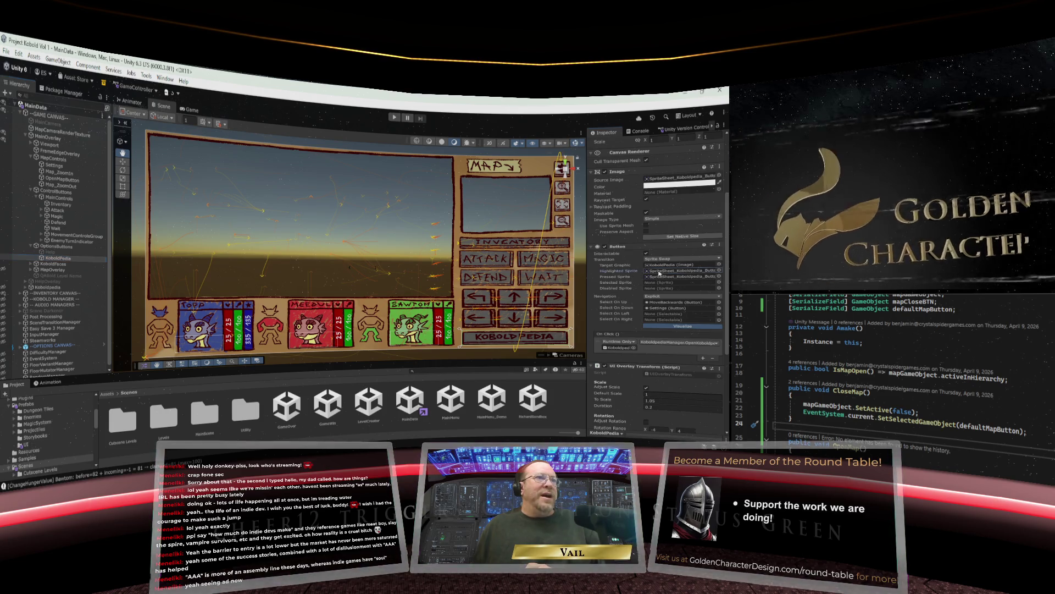
left_click(658, 271)
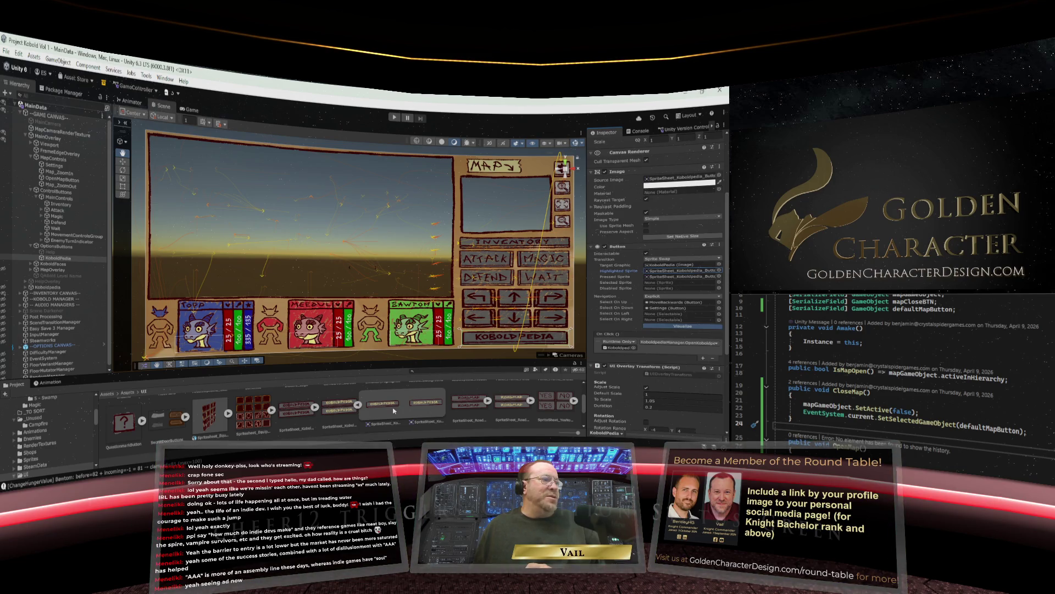
scroll(390, 408, "up", 1)
mouse_move(389, 407)
left_mouse_down()
mouse_move(594, 308)
mouse_move(673, 284)
left_mouse_up()
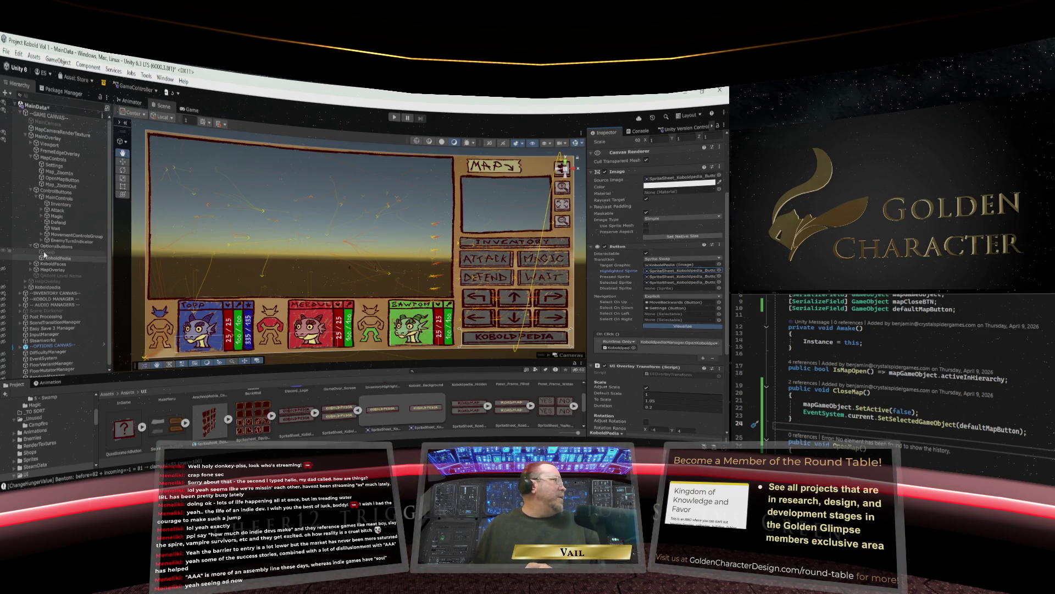
Expand the movement buttons and give MoveForwards an inverted Selected Sprite.
left_click(41, 242)
left_click(41, 241)
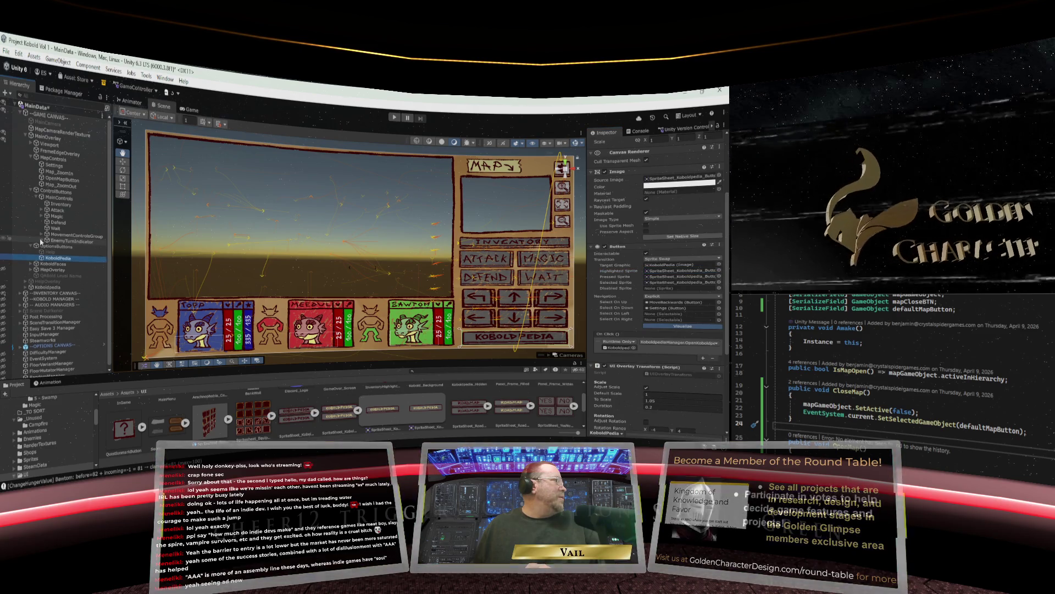
left_click(42, 235)
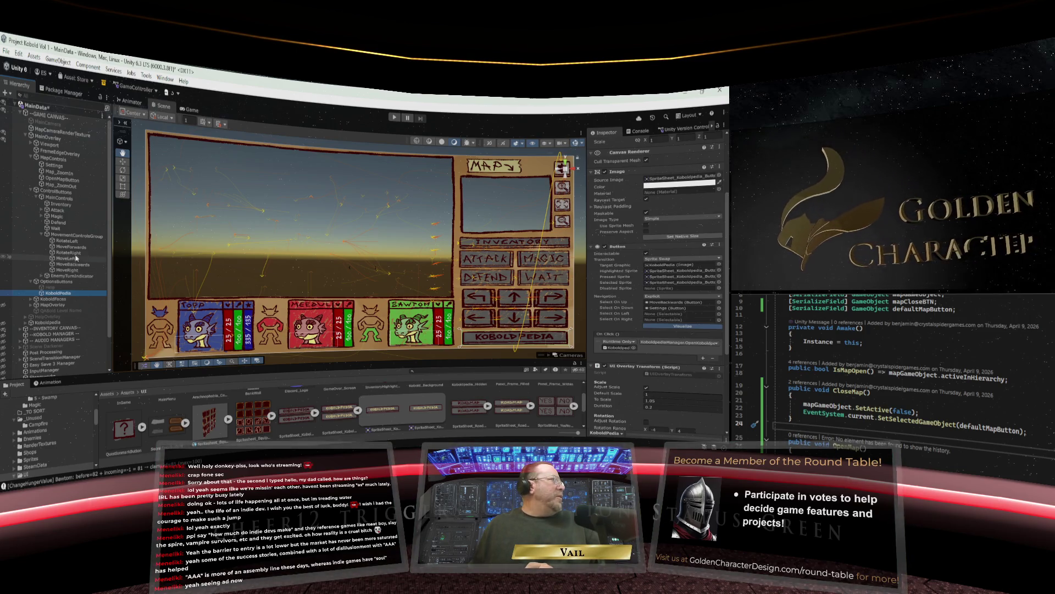
left_click(65, 240)
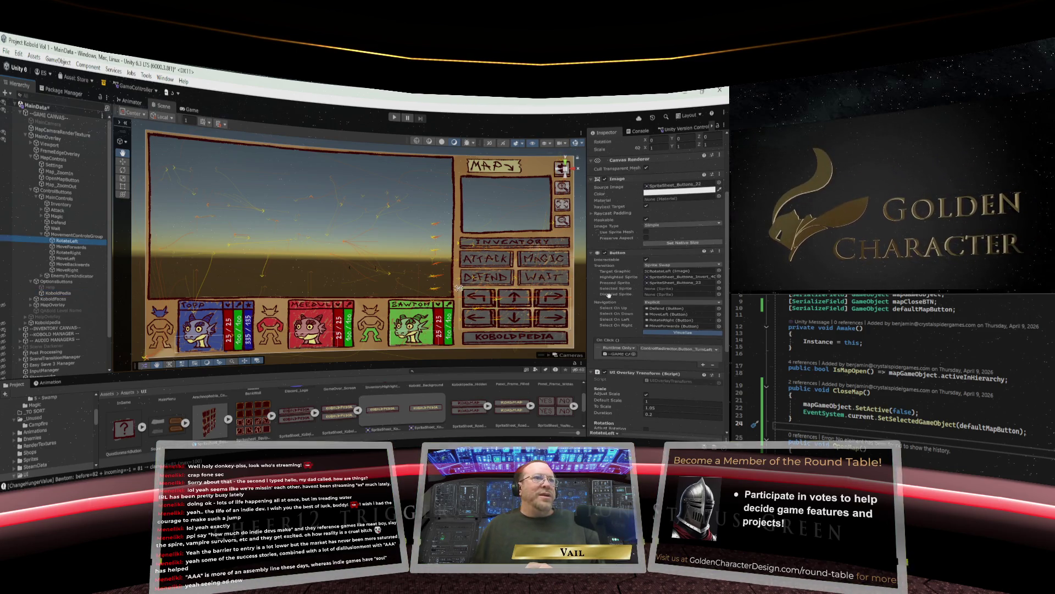
left_click(664, 278)
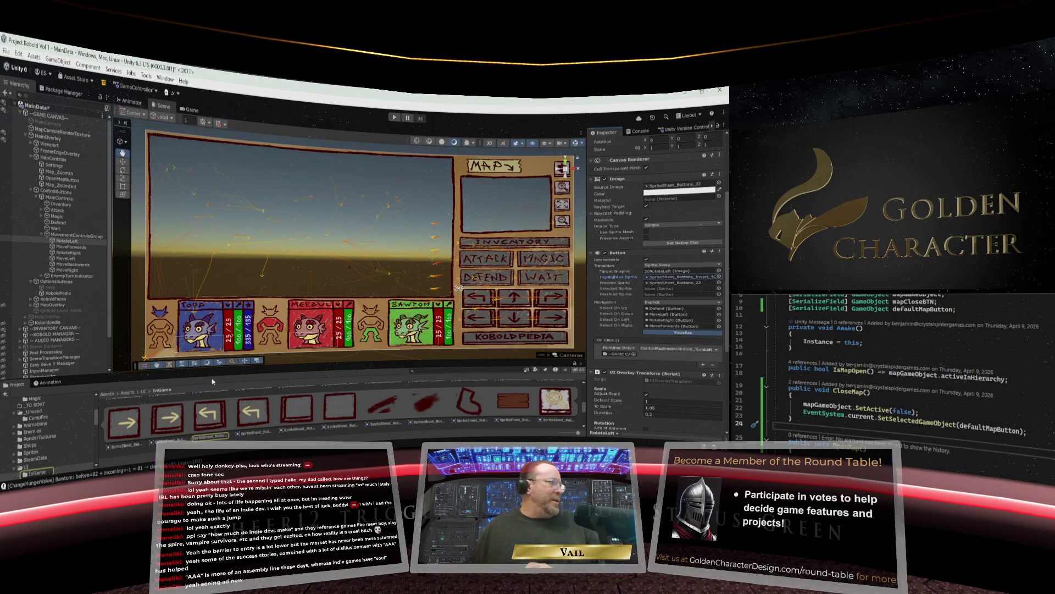
left_click(655, 289)
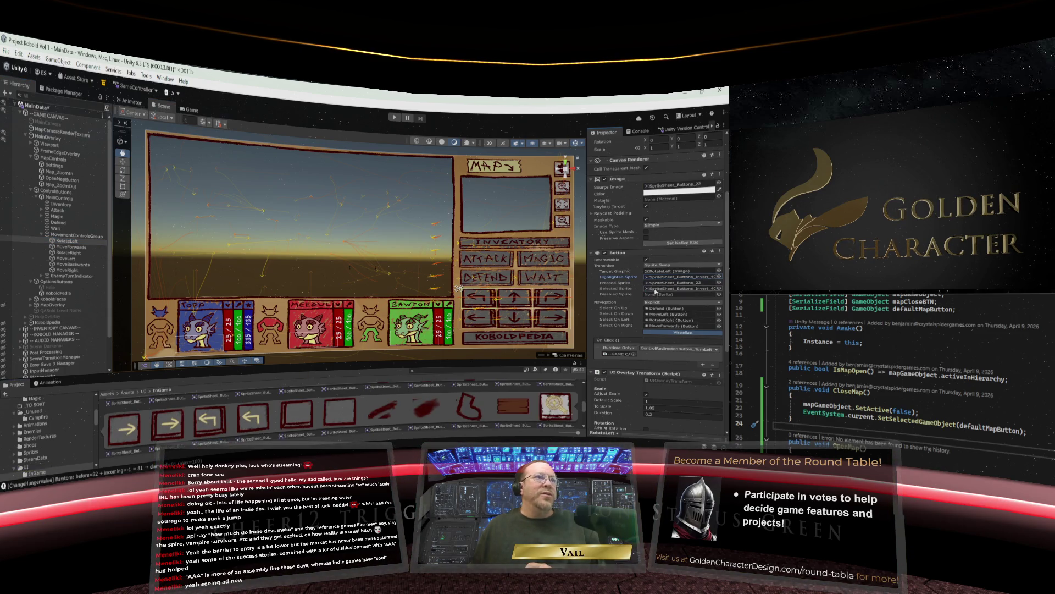
left_click(69, 248)
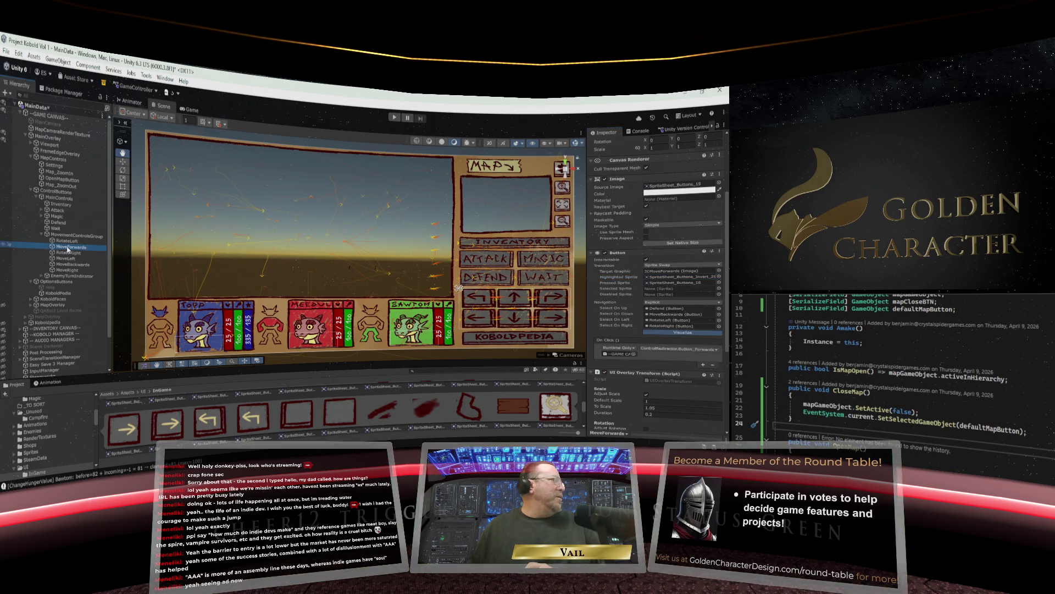
left_click(679, 276)
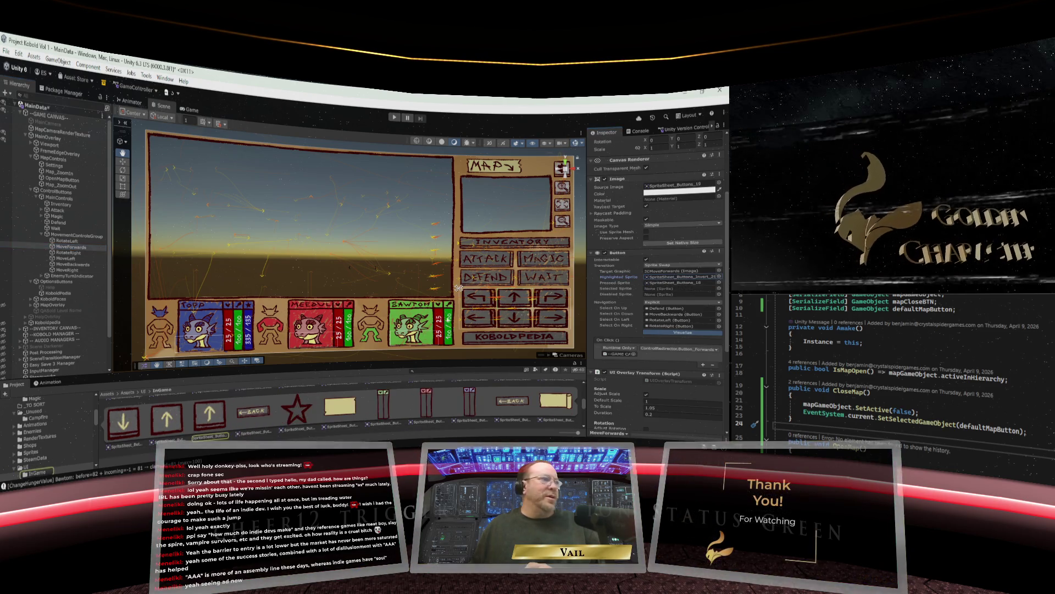
left_click_drag(225, 415, 654, 288)
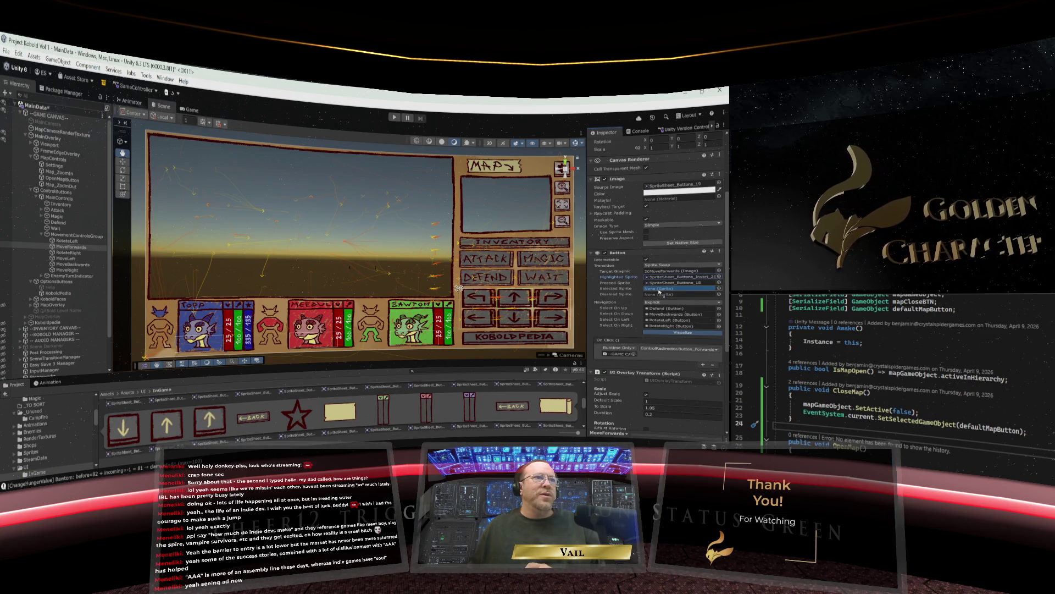
Assign inverted Selected Sprites to the RotateRight and MoveLeft buttons.
left_click(69, 253)
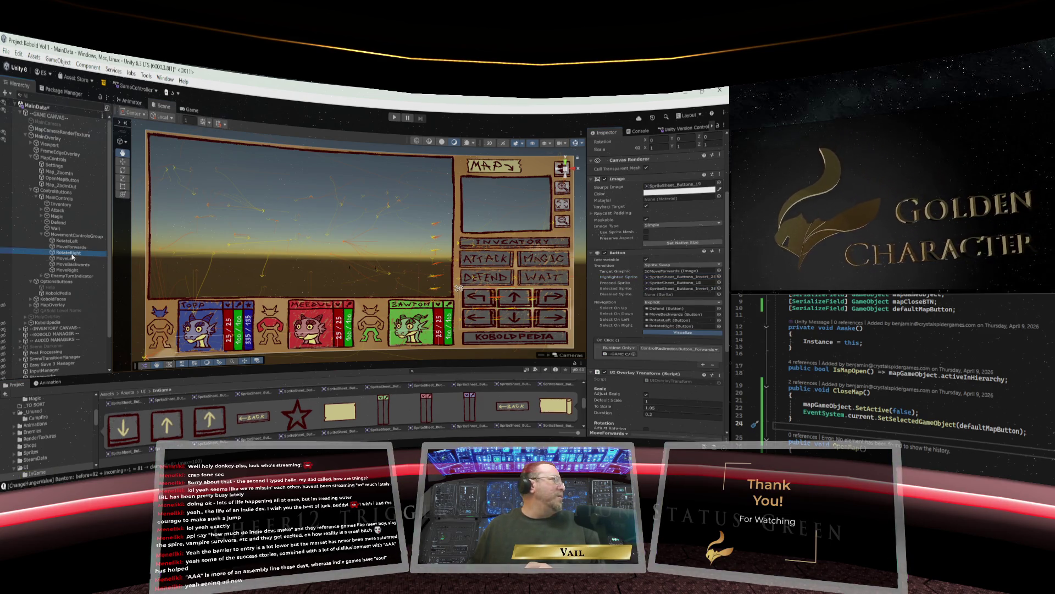
left_click(682, 277)
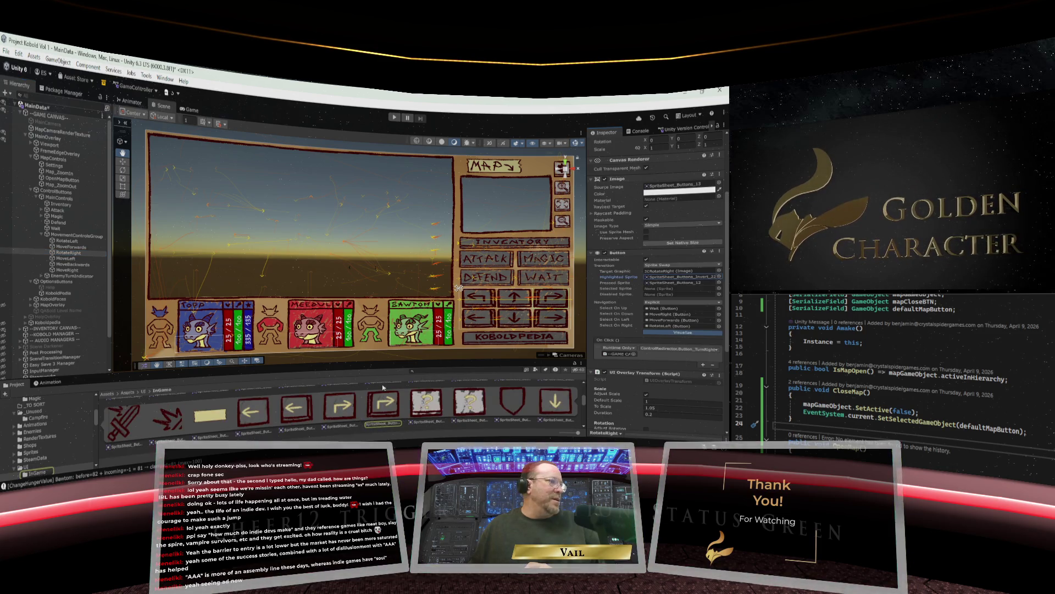
left_click_drag(391, 397, 651, 291)
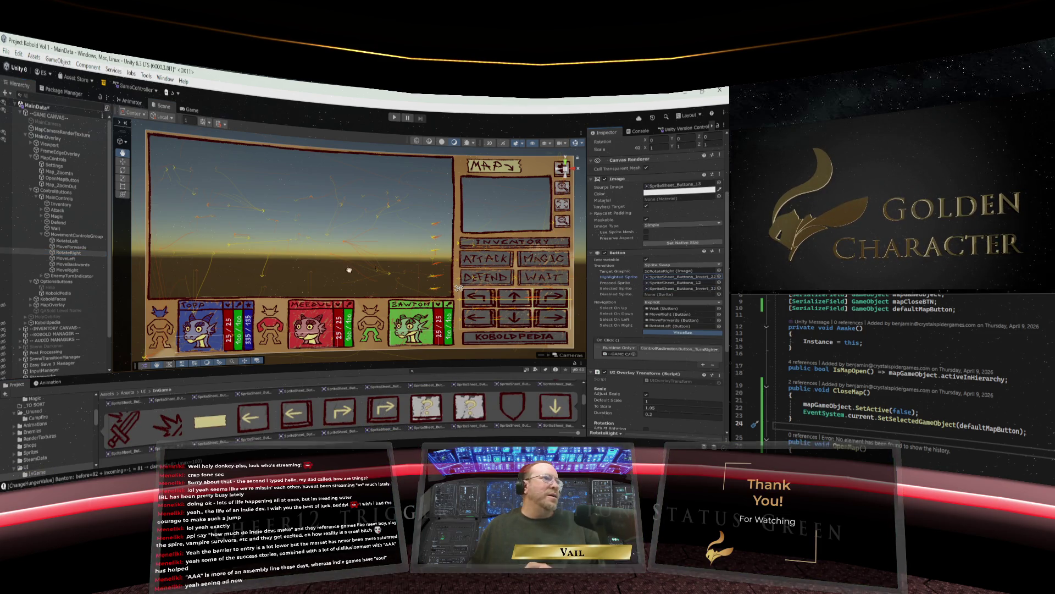
left_click(66, 258)
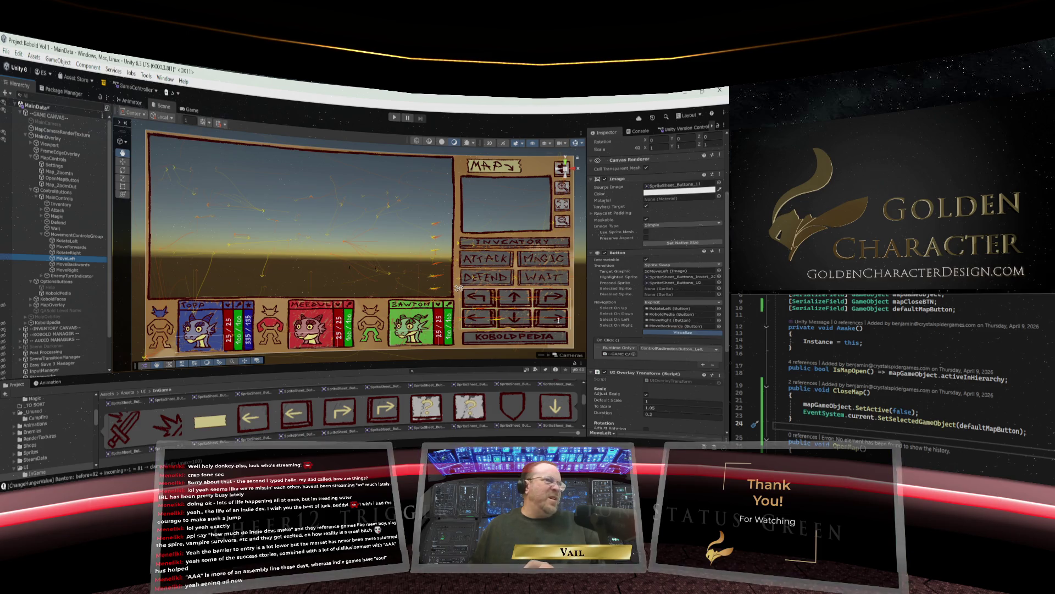
left_click(679, 278)
left_click_drag(306, 410, 664, 290)
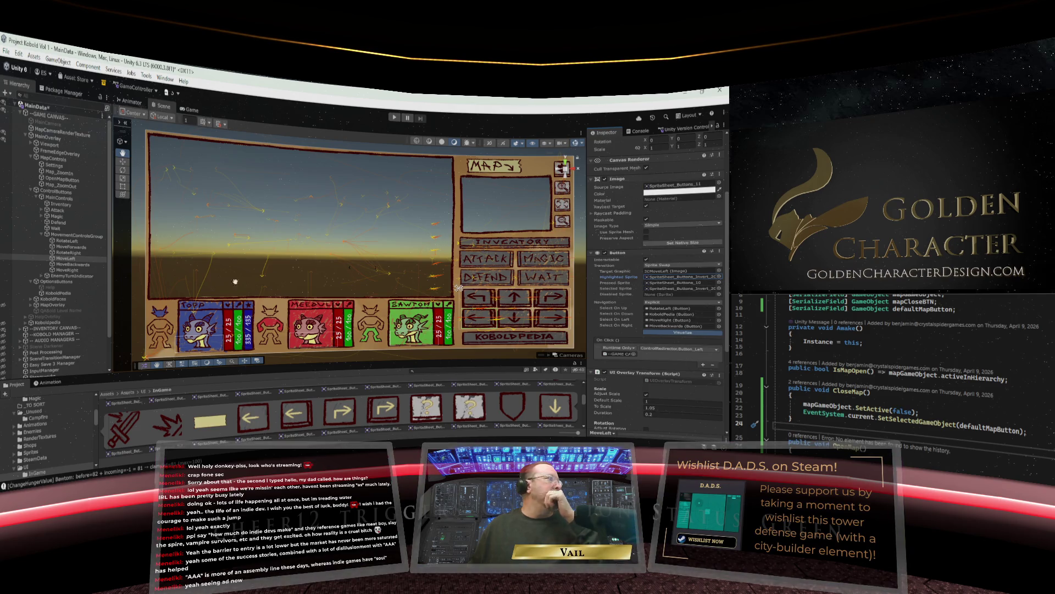
Give MoveBackwards SpriteSheet_Buttons_Invert_27 and MoveRight an inverted Selected Sprite, then collapse the group.
left_click(66, 265)
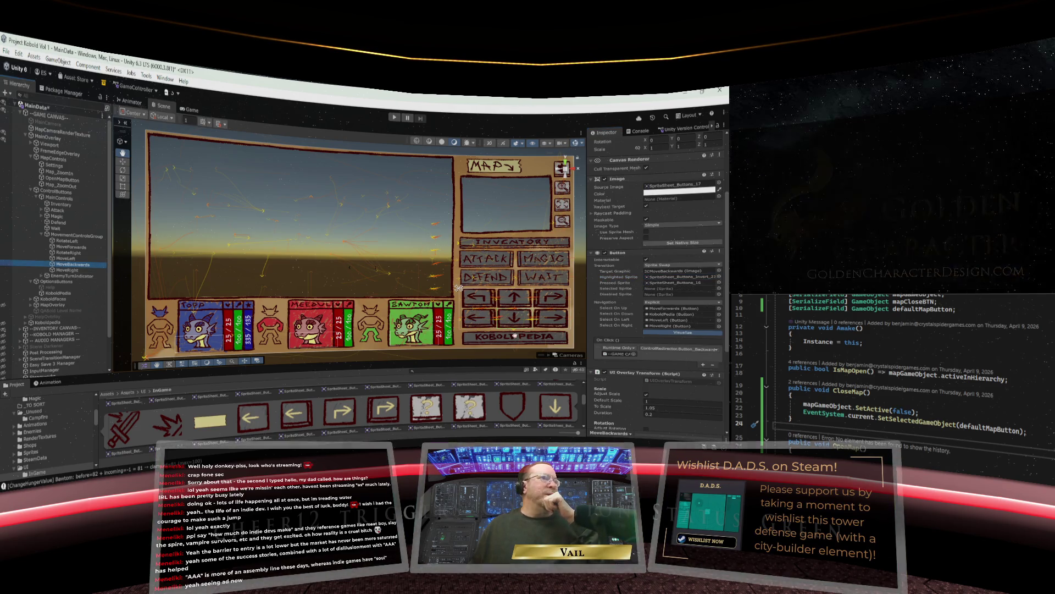
left_click(660, 282)
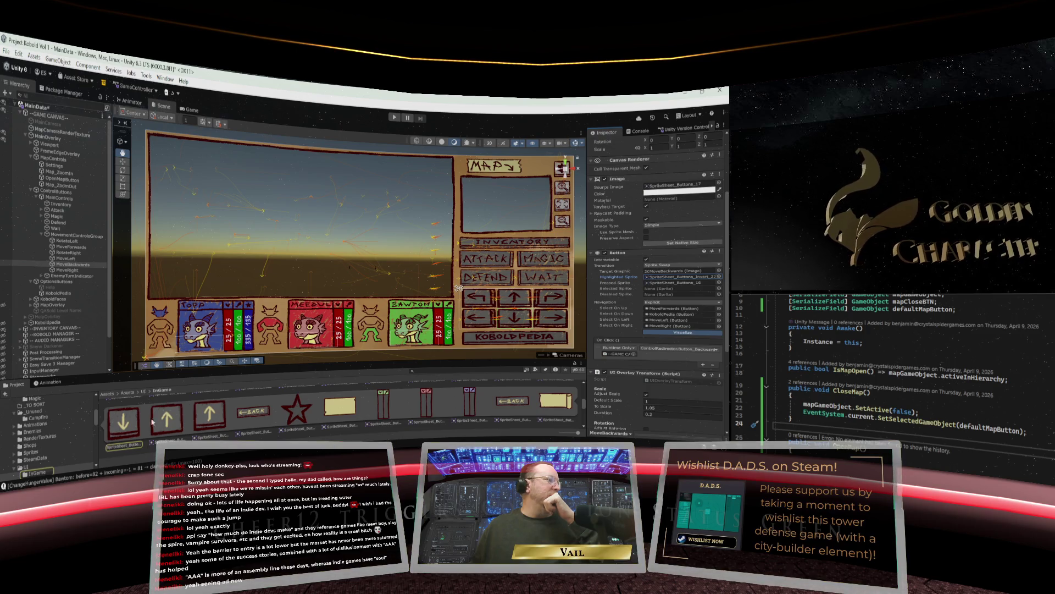
left_click_drag(682, 276, 682, 288)
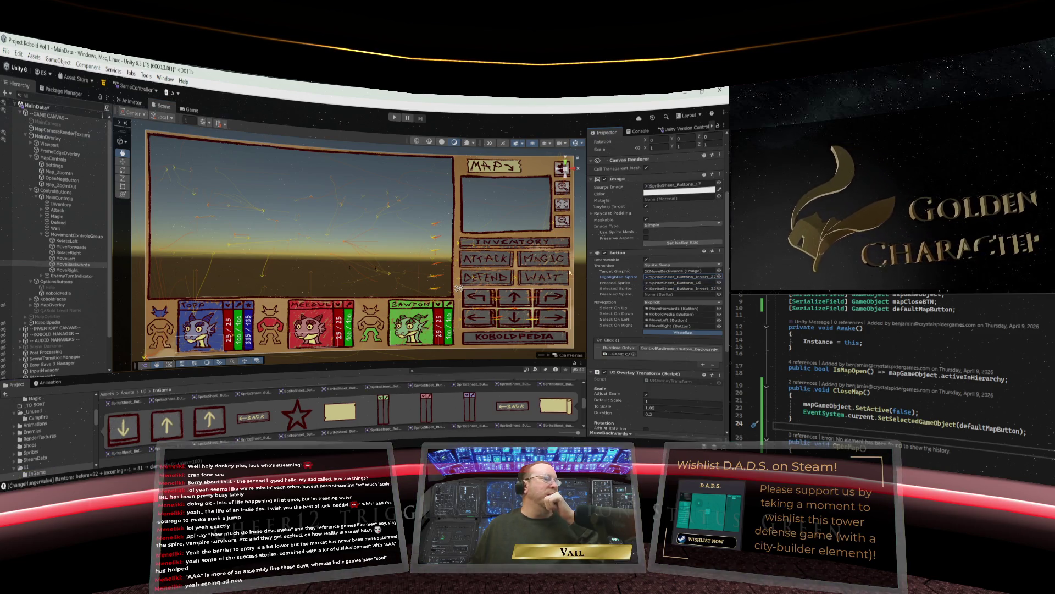
left_click(67, 270)
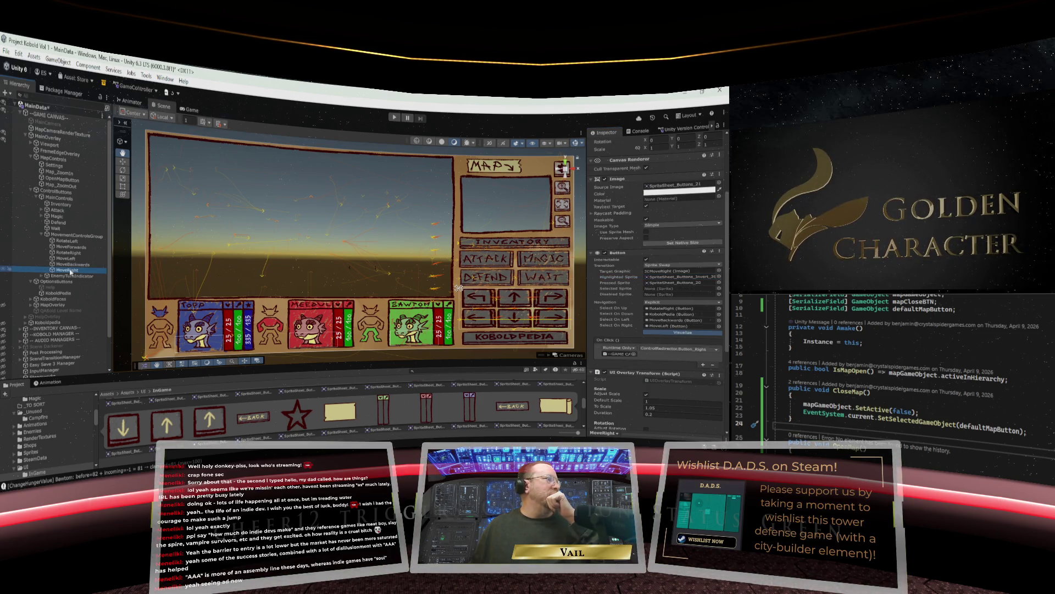
left_click(668, 277)
left_click_drag(160, 430, 674, 289)
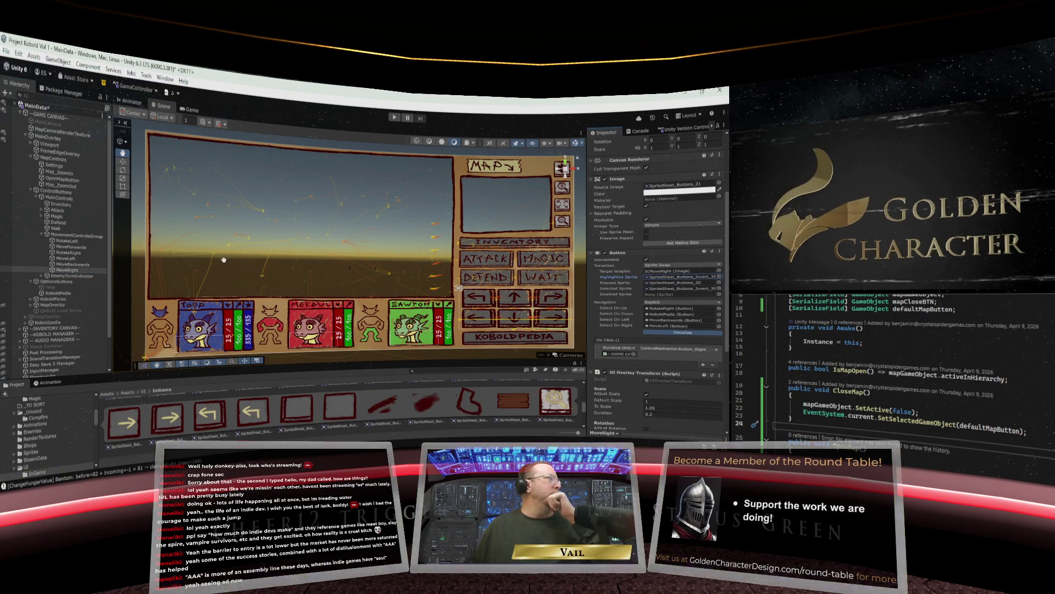
left_click(41, 236)
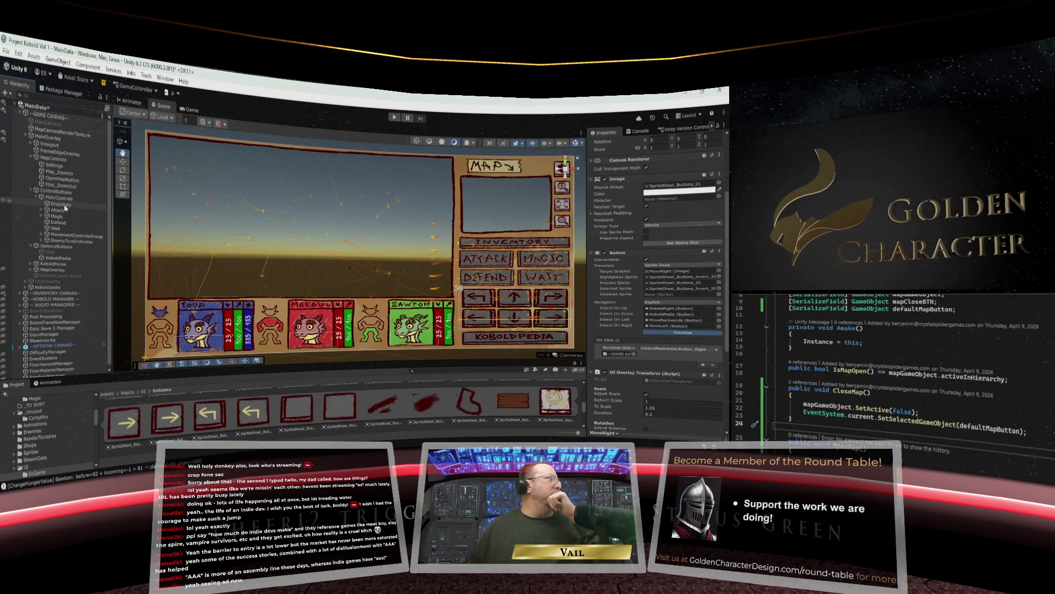
Set Inventory's Selected Sprite to SpriteSheet_Buttons_Invert_6 and give Attack an inverted one.
left_click(64, 206)
left_click(662, 271)
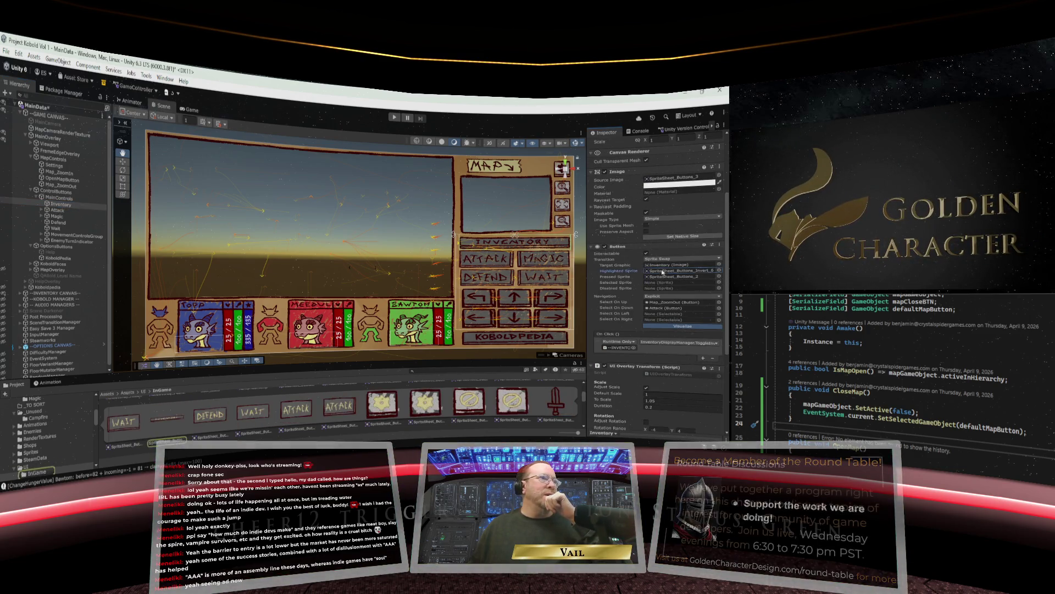
left_click_drag(168, 420, 682, 283)
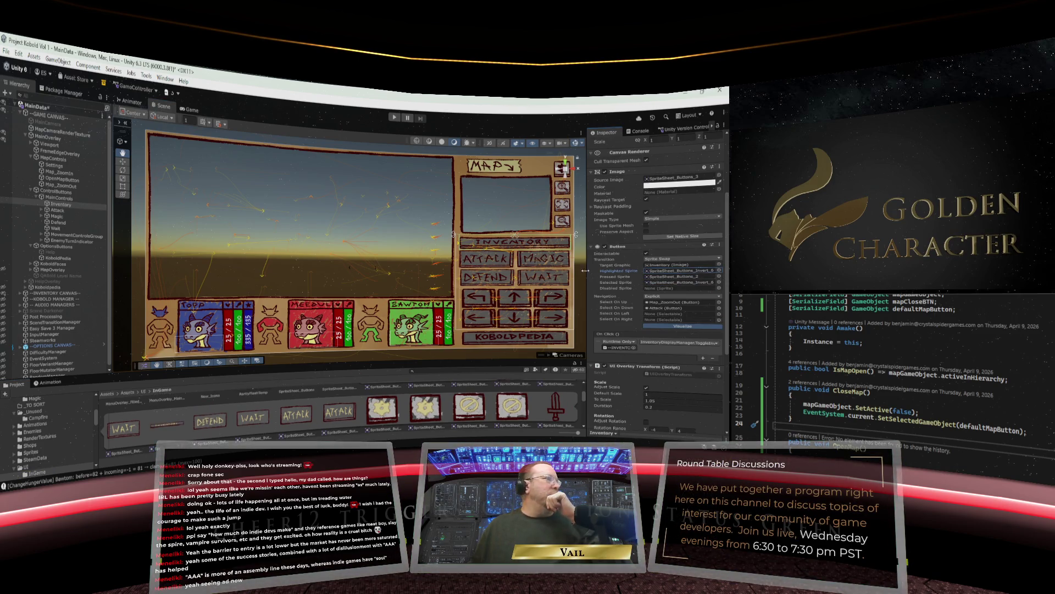
left_click(57, 210)
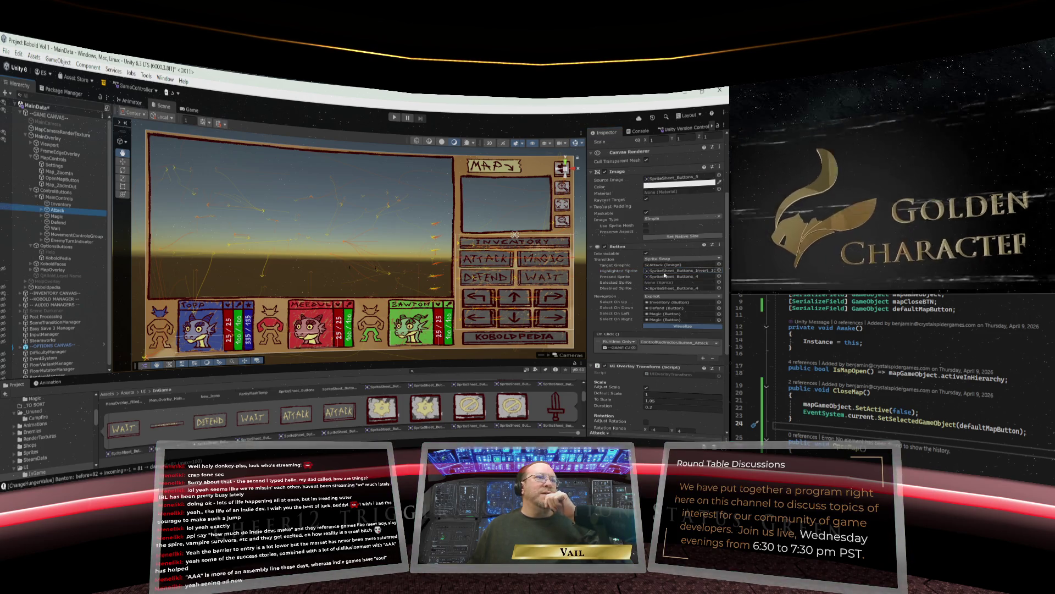
left_click(686, 271)
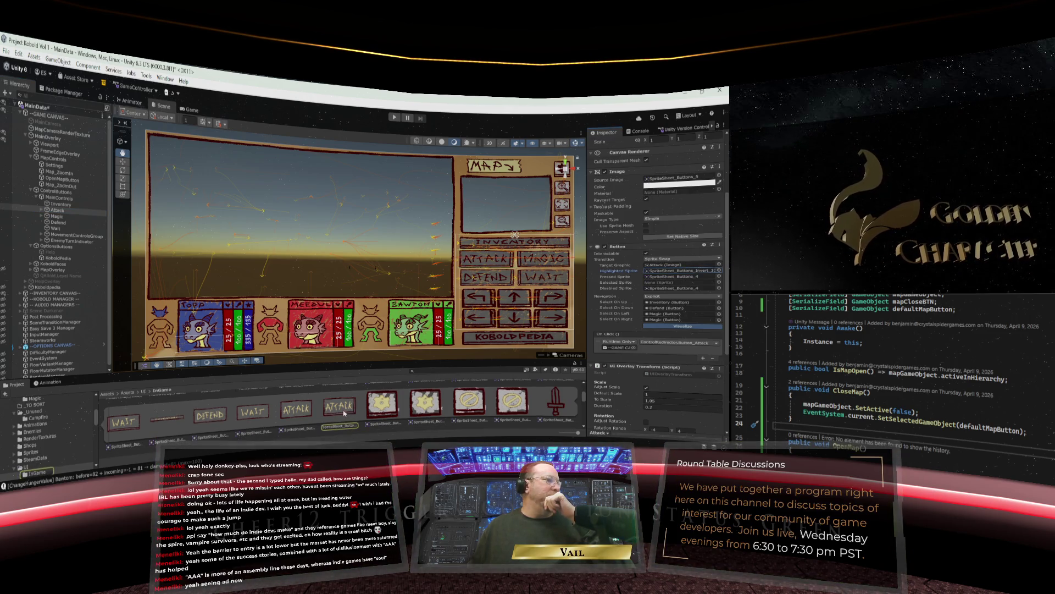
scroll(352, 412, "up", 1)
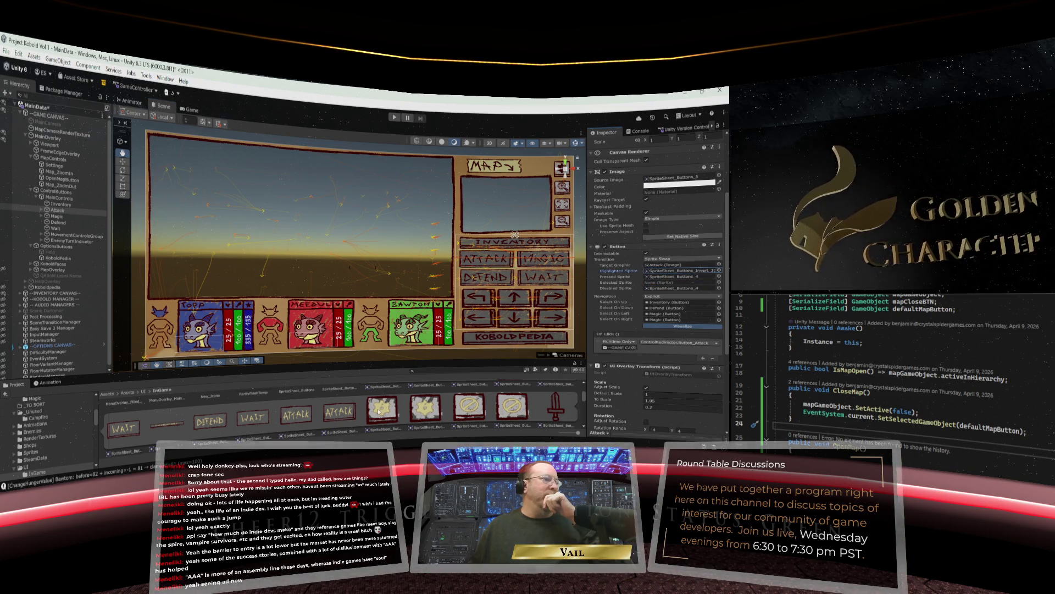
scroll(379, 411, "down", 1)
left_click(664, 283)
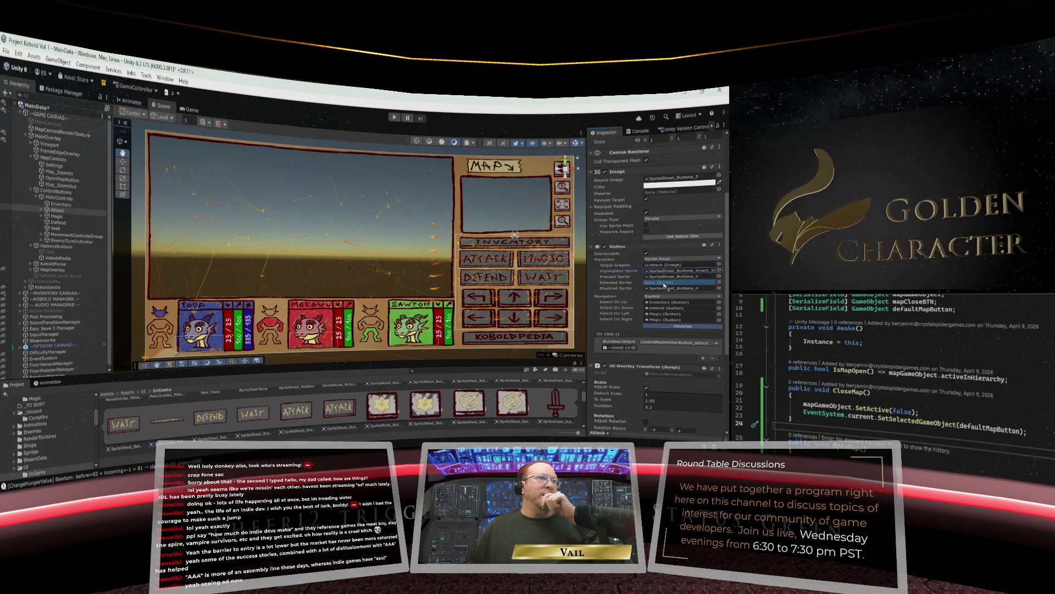
key("ctrl+v")
Give Magic, Defend and Wait Selected Sprites Invert_1, Invert_4 and Invert_5, then collapse ControlButtons.
left_click(56, 216)
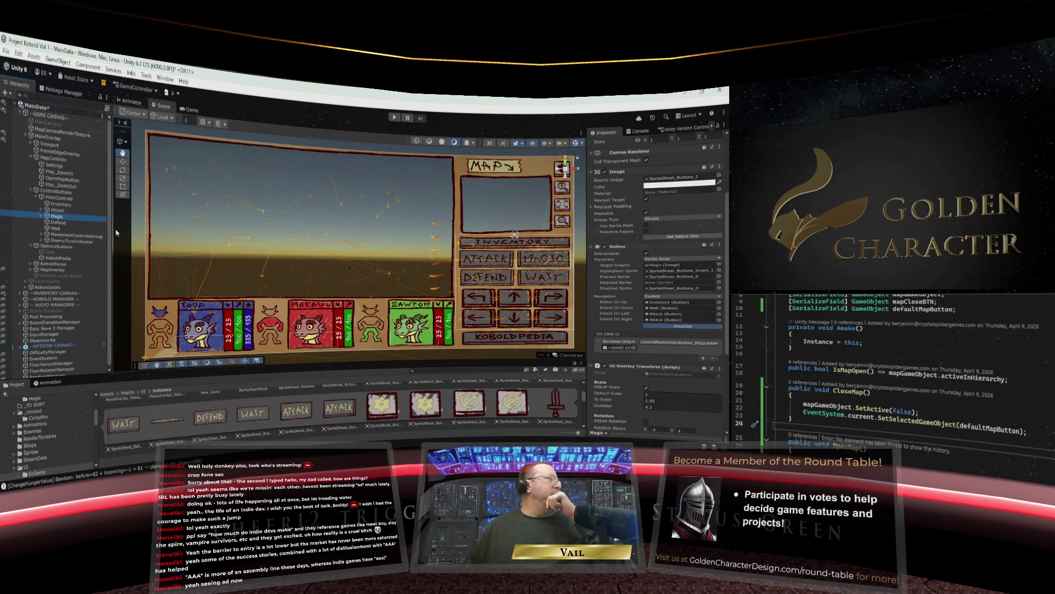
left_click(669, 271)
left_click_drag(430, 403, 662, 284)
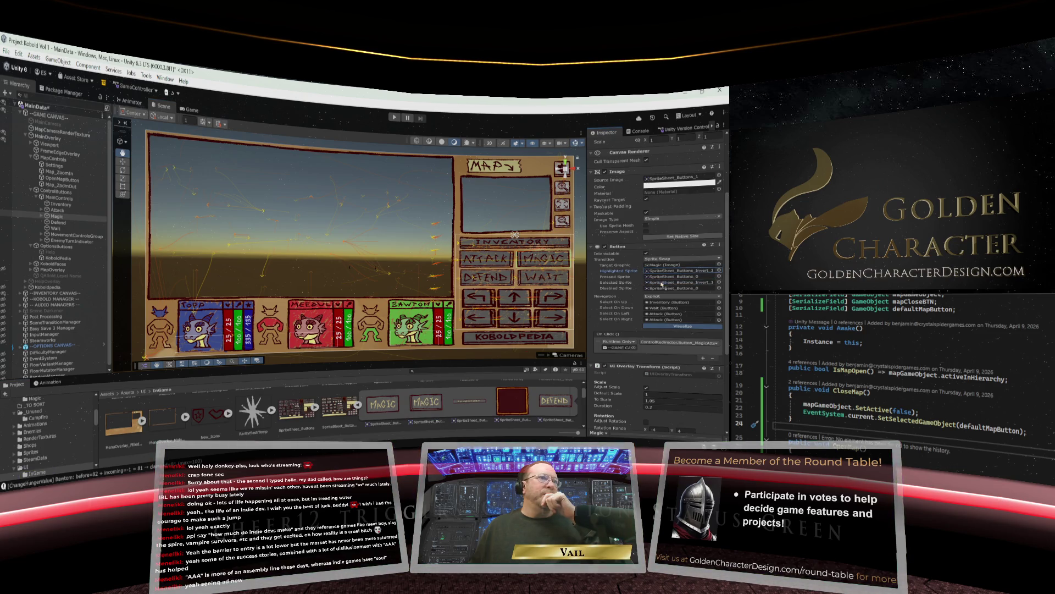
left_click(96, 222)
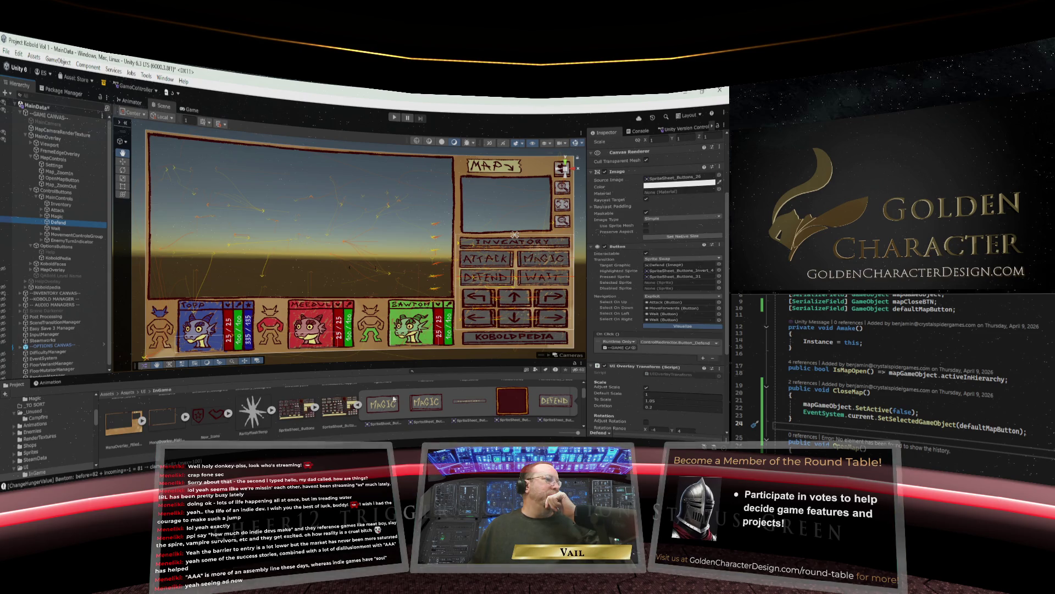
left_click(669, 270)
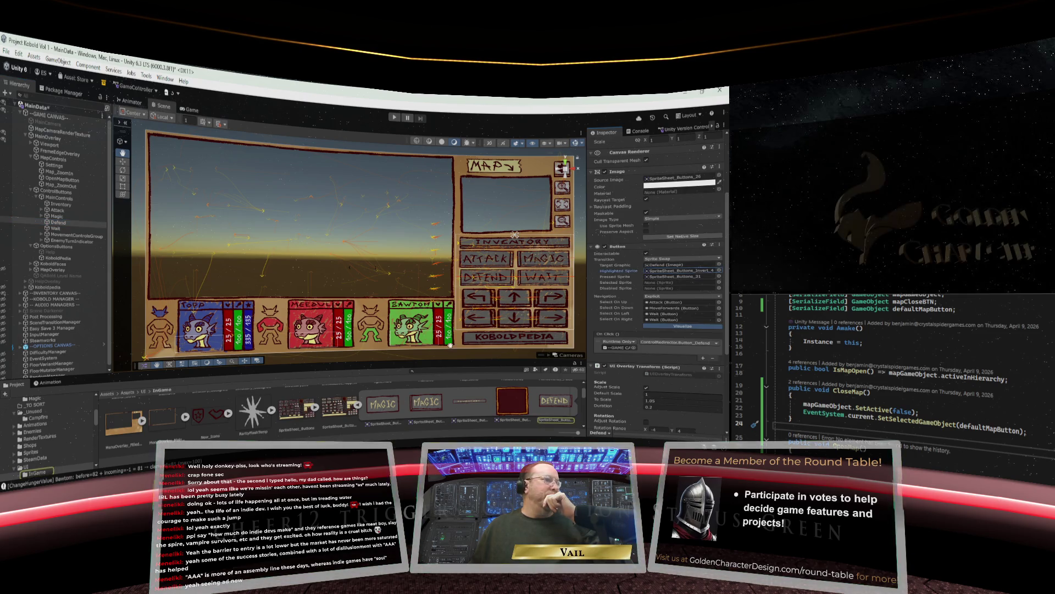
mouse_move(543, 397)
left_mouse_down()
mouse_move(671, 271)
mouse_move(676, 284)
left_mouse_up()
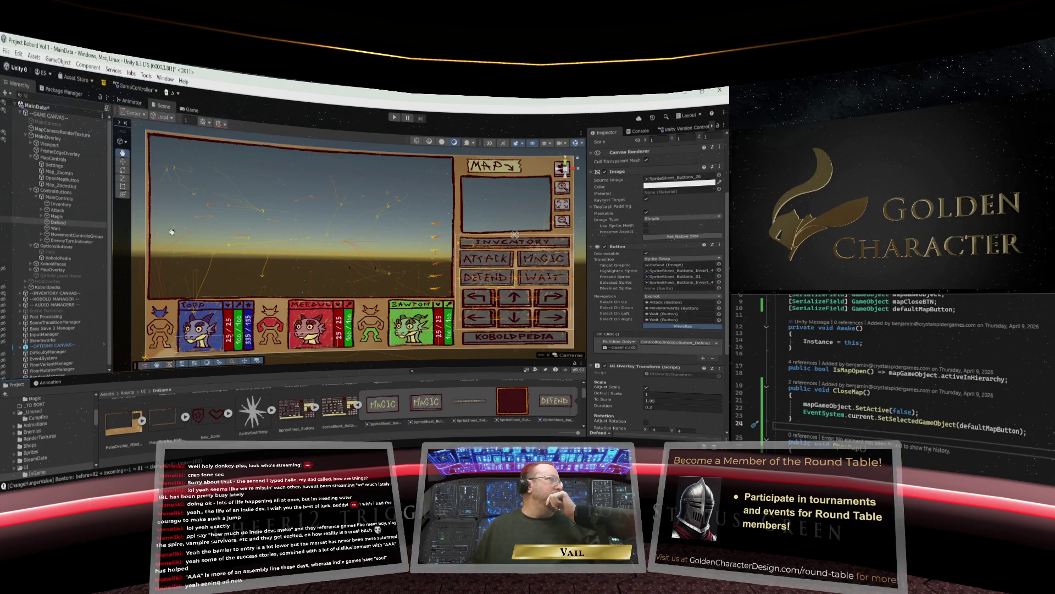
left_click(71, 228)
left_click(663, 272)
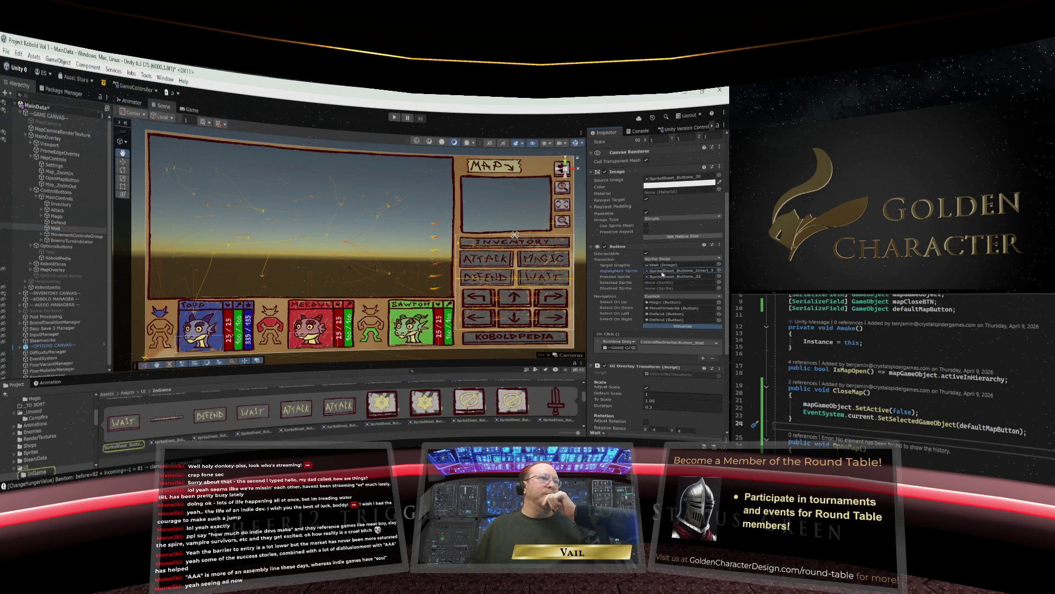
mouse_move(125, 422)
left_mouse_down()
mouse_move(654, 275)
mouse_move(661, 284)
left_mouse_up()
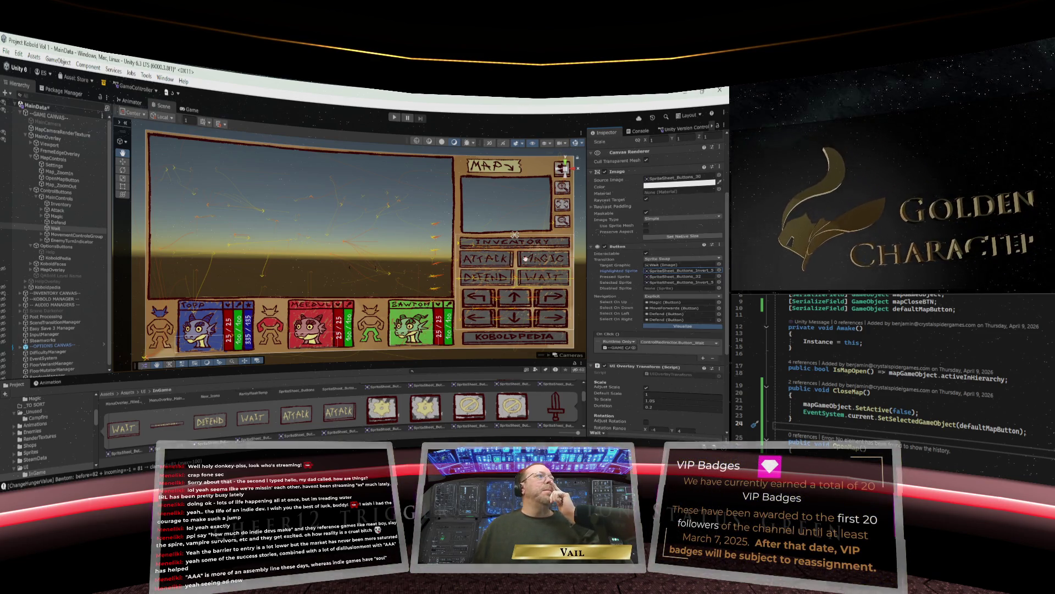
left_click(32, 190)
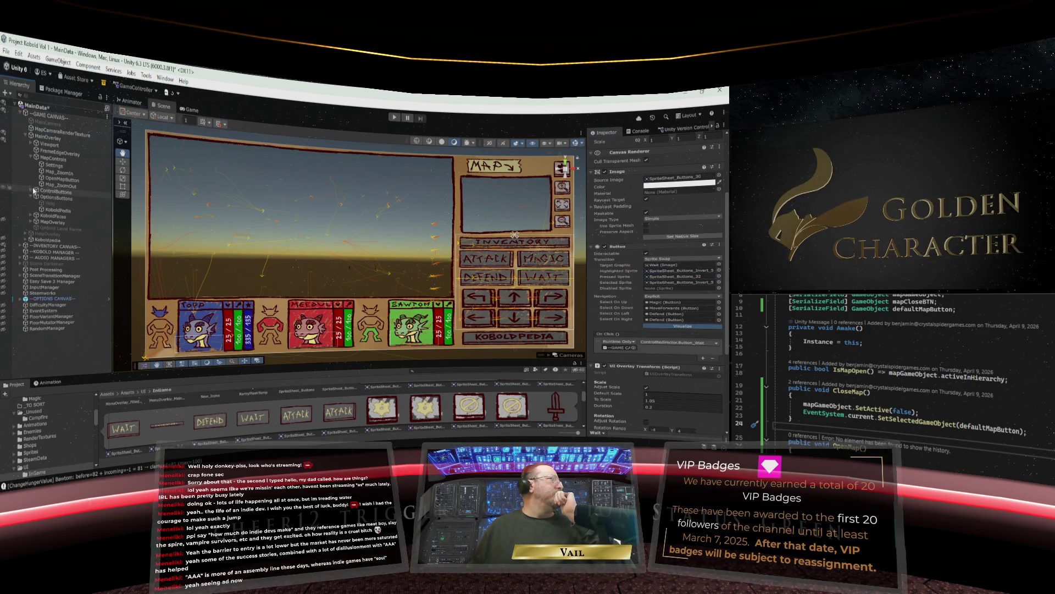
Give Map_ZoomOut an inverted Selected Sprite and OpenMapButton SpriteSheet_Buttons_Invert_65.
left_click(62, 186)
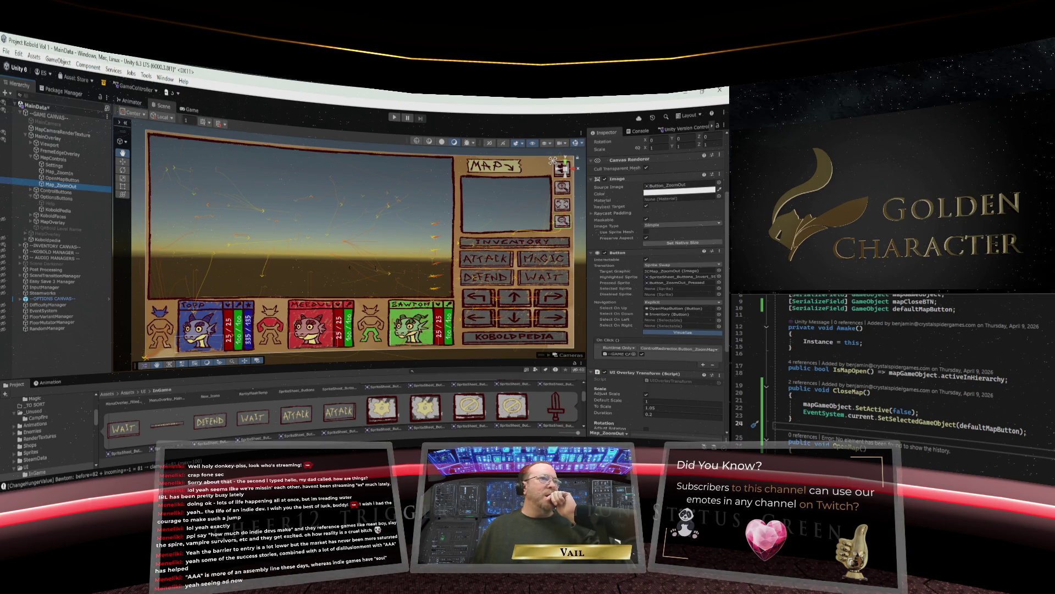
left_click(681, 278)
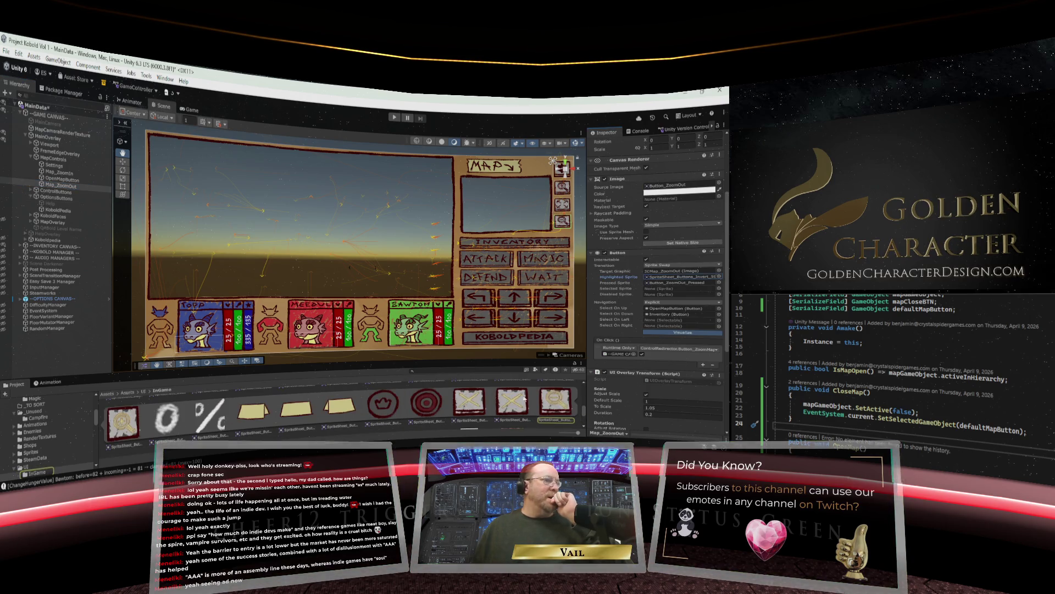
left_click_drag(554, 404, 682, 288)
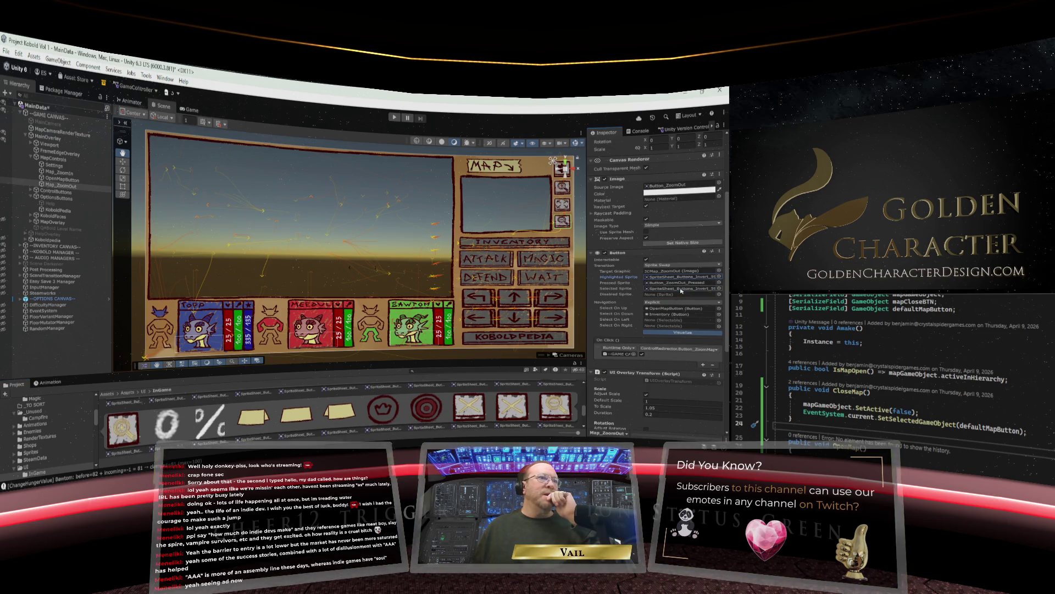
left_click(63, 179)
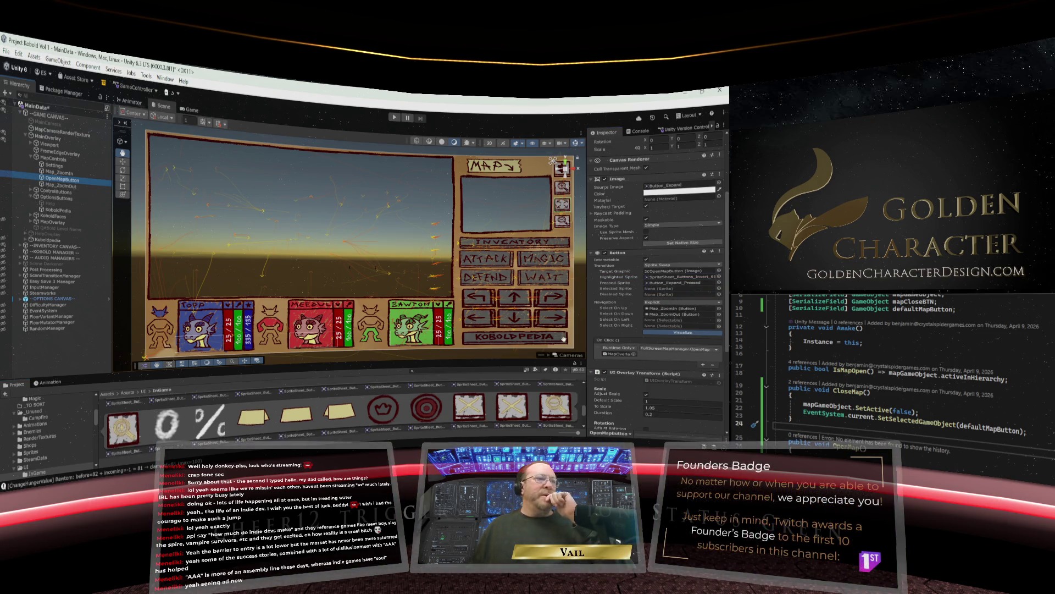
left_click(681, 278)
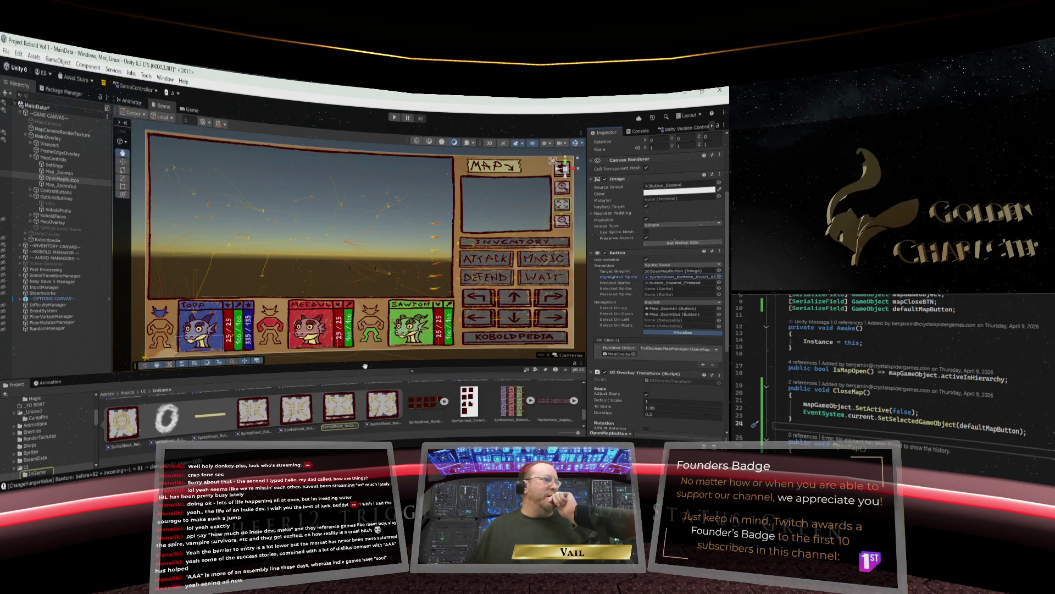
left_click(670, 290)
key("ctrl+v")
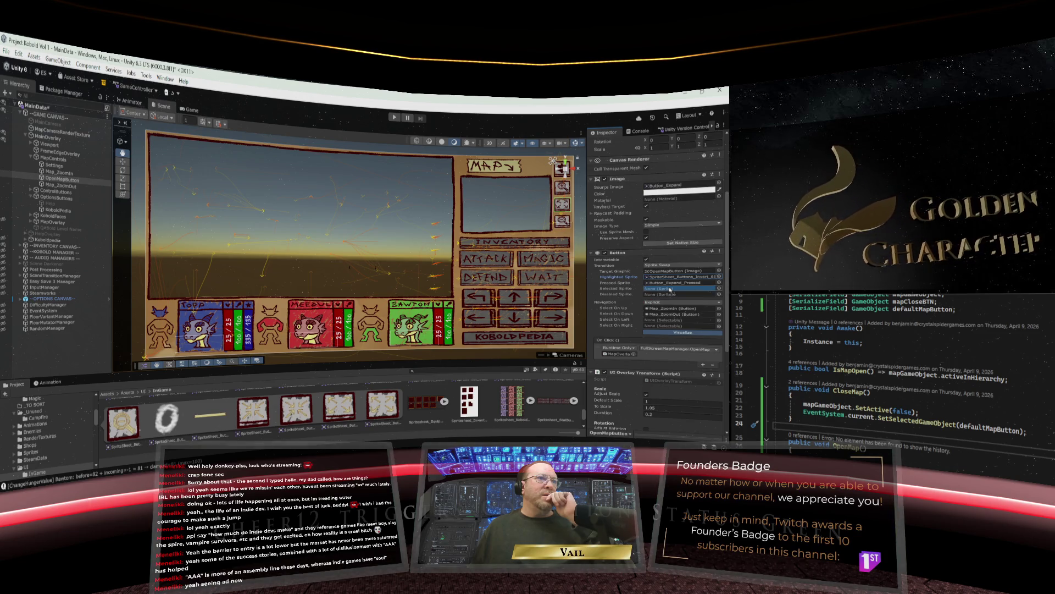
Set Map_ZoomIn's Selected Sprite to SpriteSheet_Buttons_Invert_4E, matching its highlighted sprite.
left_click(61, 174)
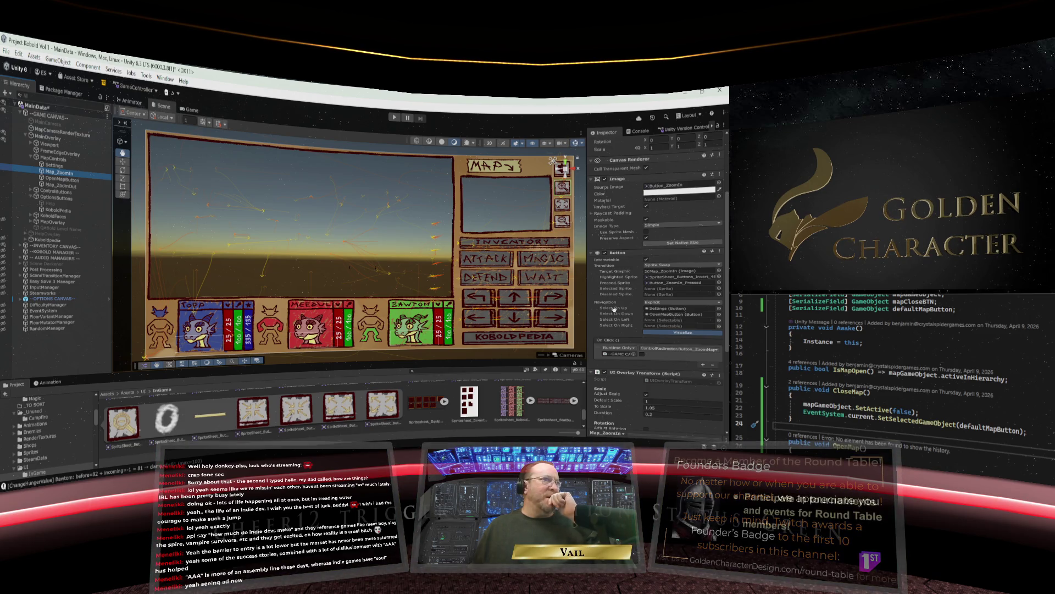
left_click(669, 278)
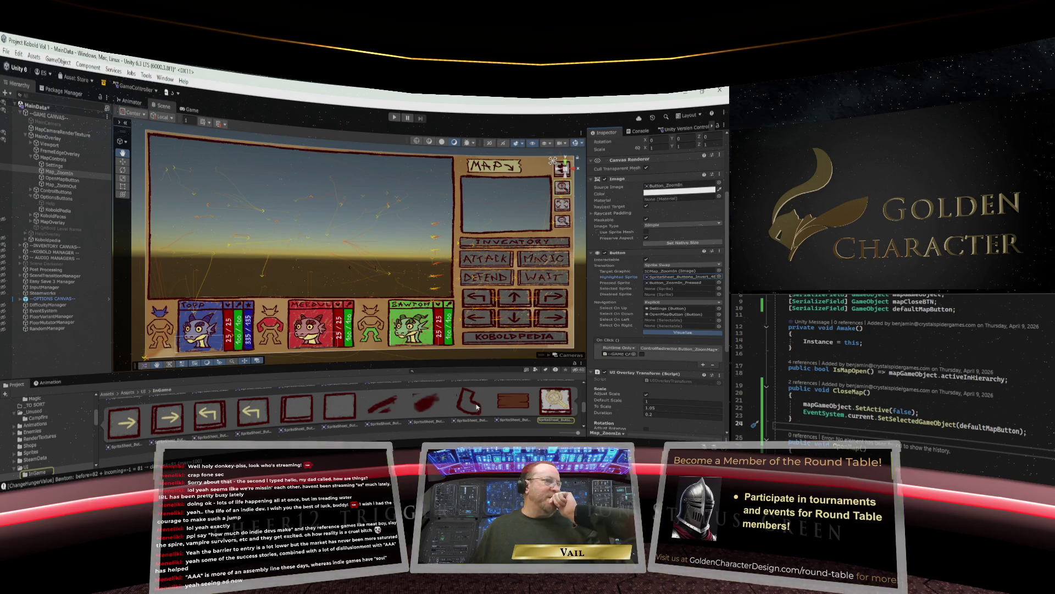
mouse_move(556, 401)
left_mouse_down()
mouse_move(654, 280)
mouse_move(651, 289)
left_mouse_up()
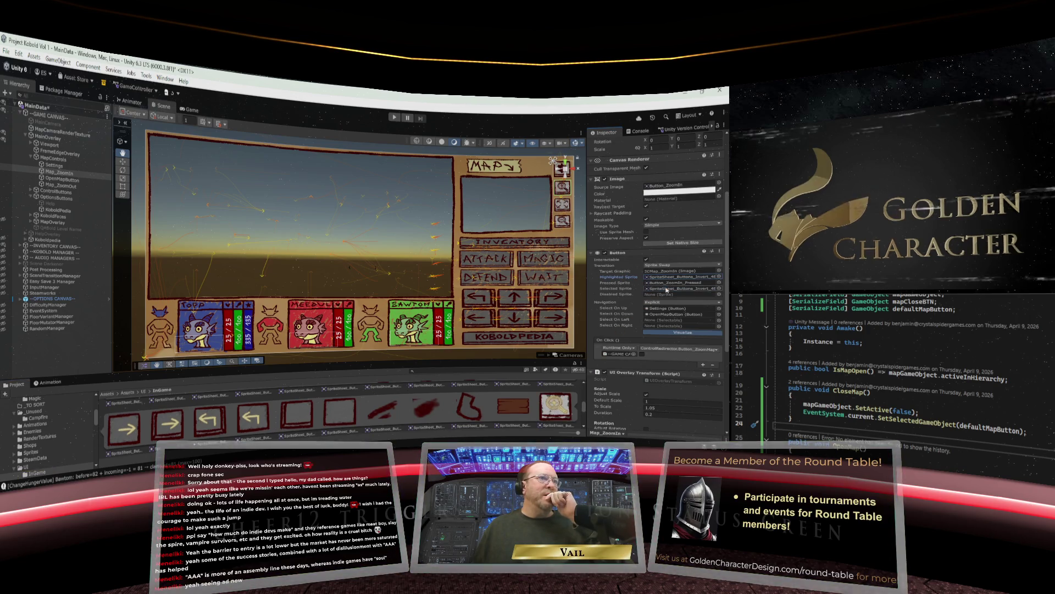
left_click(54, 165)
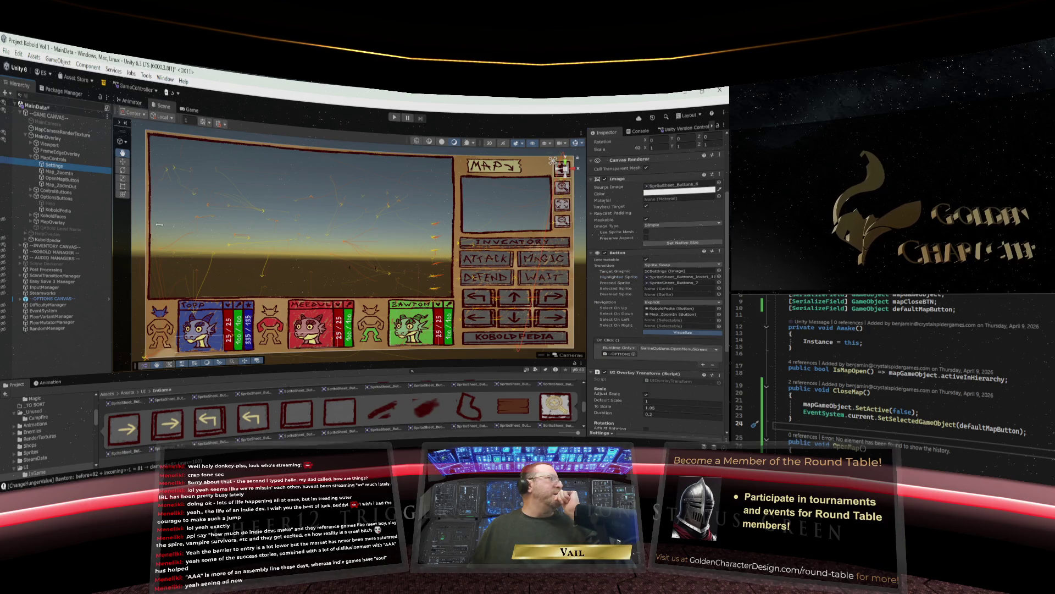
Set Settings' Selected Sprite to SpriteSheet_Buttons_Invert_11, then expand FullScreenMap under MapOverlay.
left_click(662, 278)
mouse_move(373, 407)
left_mouse_down()
mouse_move(663, 278)
mouse_move(662, 289)
left_mouse_up()
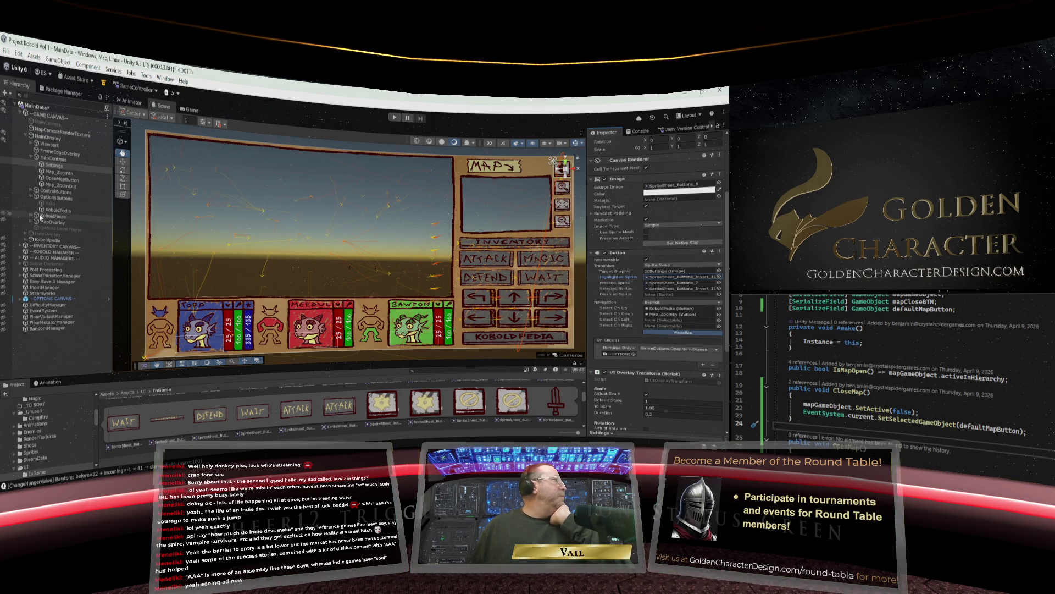
left_click(32, 190)
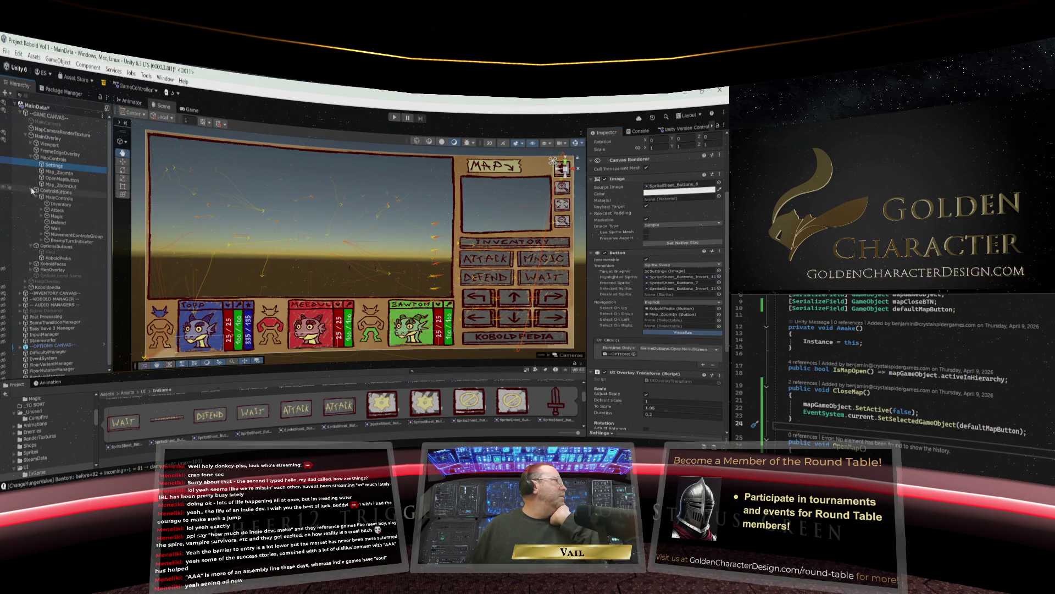
left_click(31, 190)
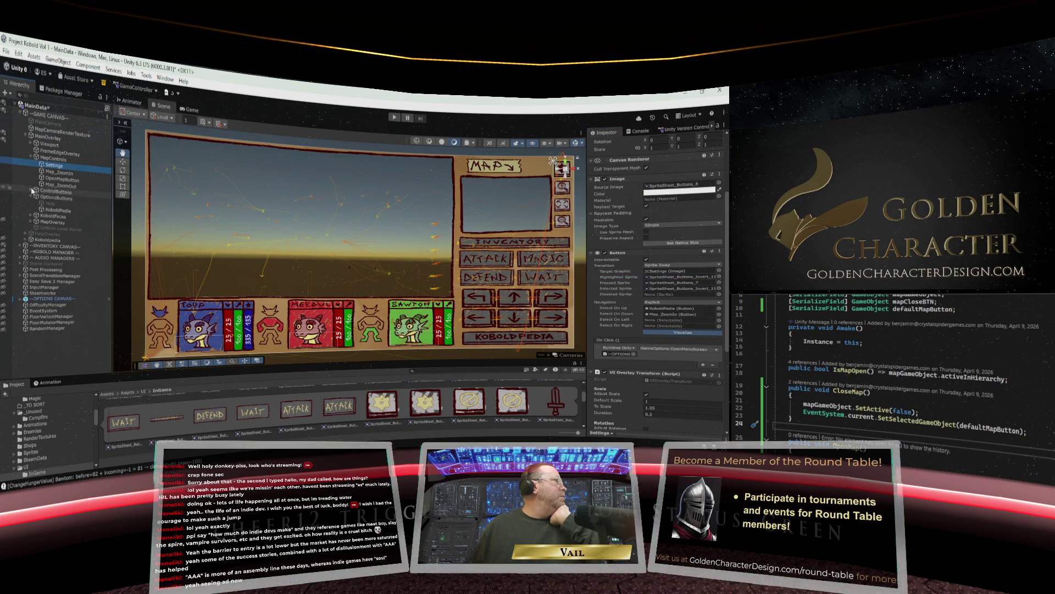
left_click(30, 193)
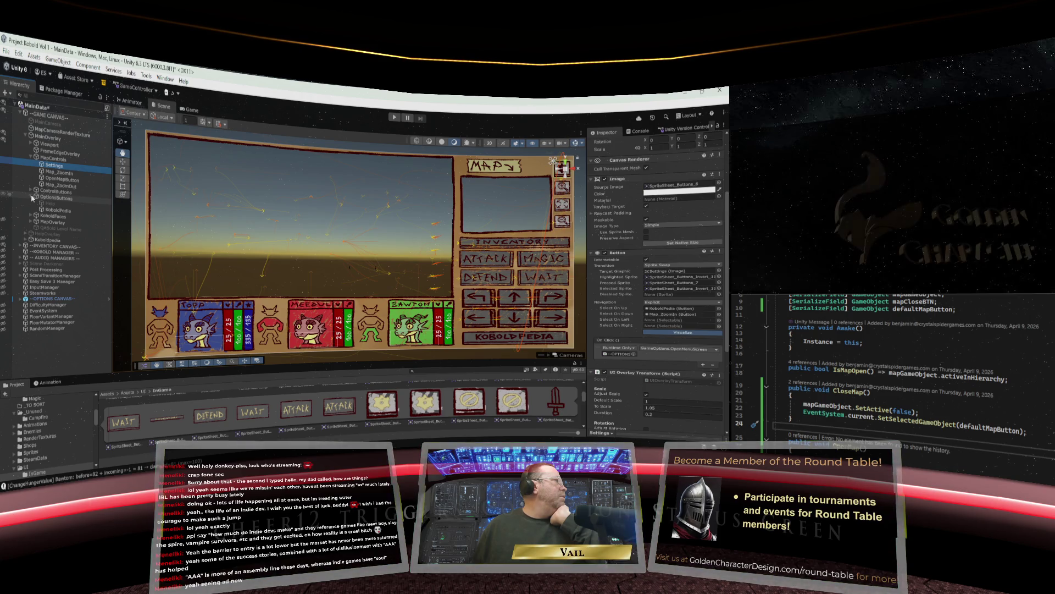
left_click(35, 209)
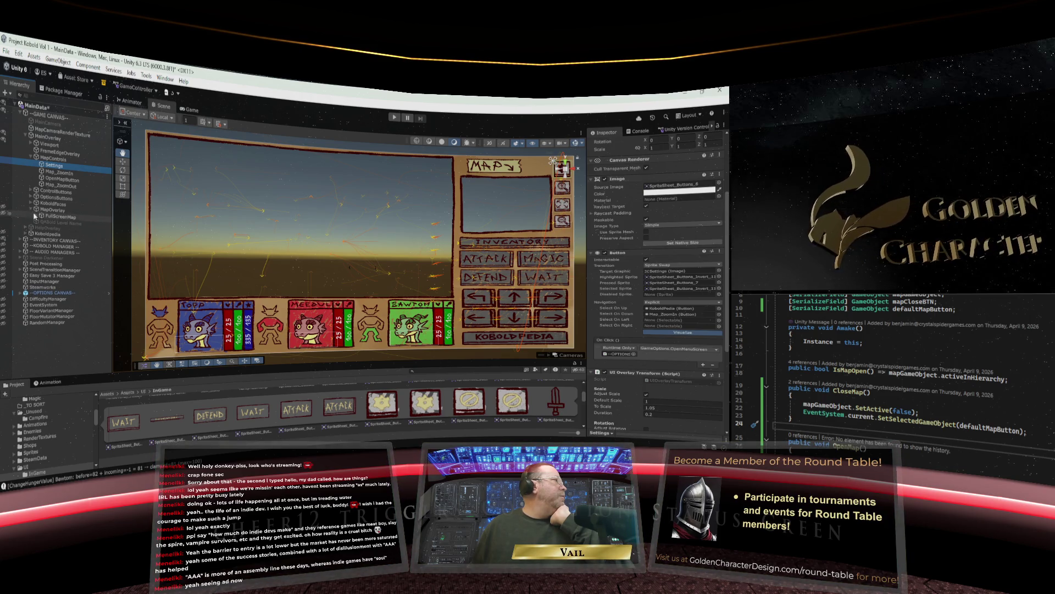
left_click(39, 217)
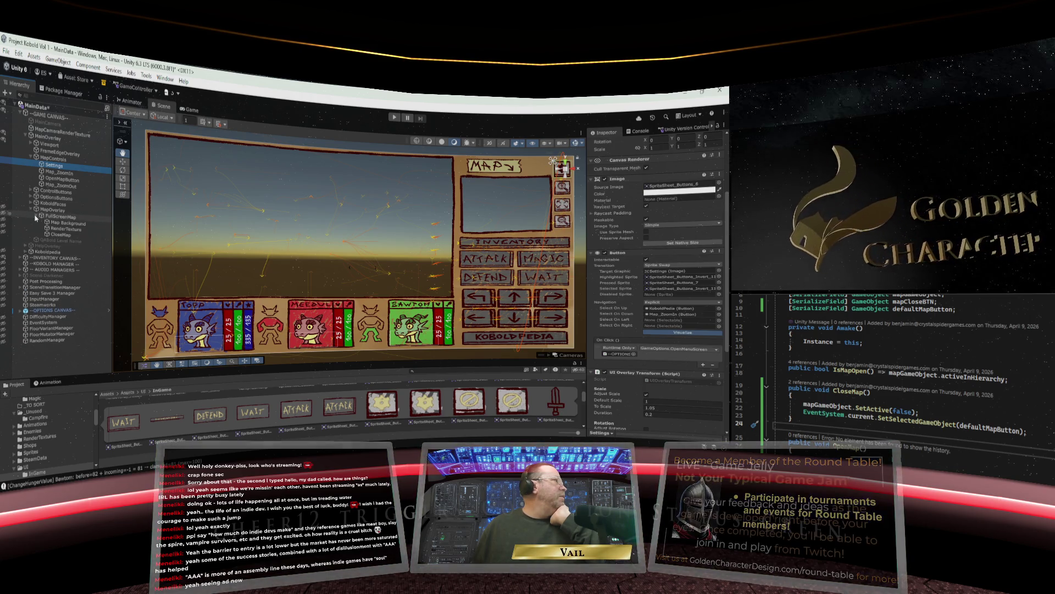
Give CloseMap SpriteSheet_Buttons_Invert_63 as its Selected Sprite and save the scene with Ctrl+S.
left_click(61, 235)
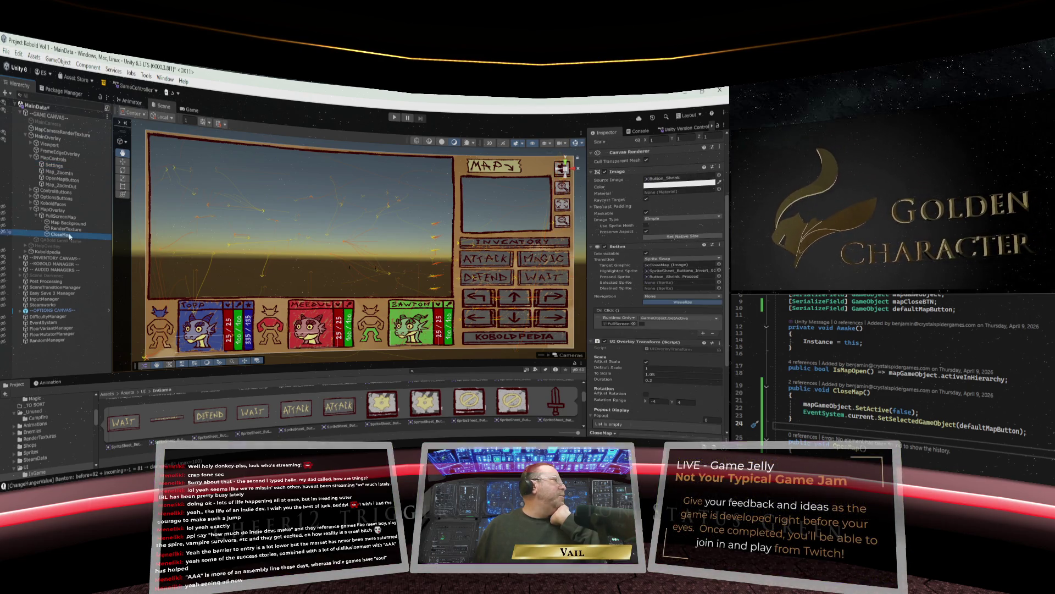
left_click(681, 270)
left_click_drag(680, 271, 664, 283)
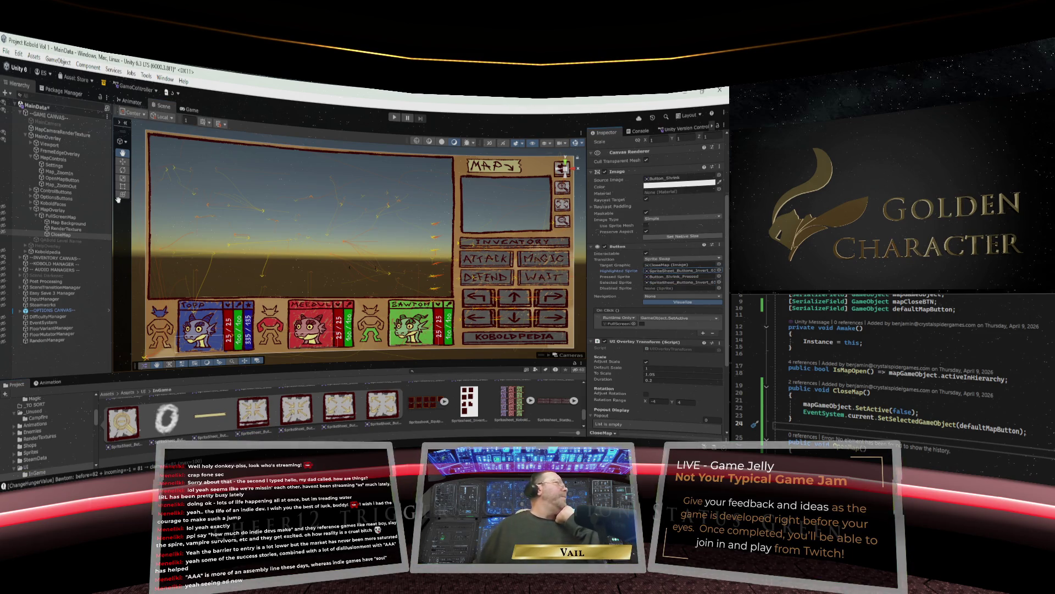
left_click(7, 55)
key("Escape")
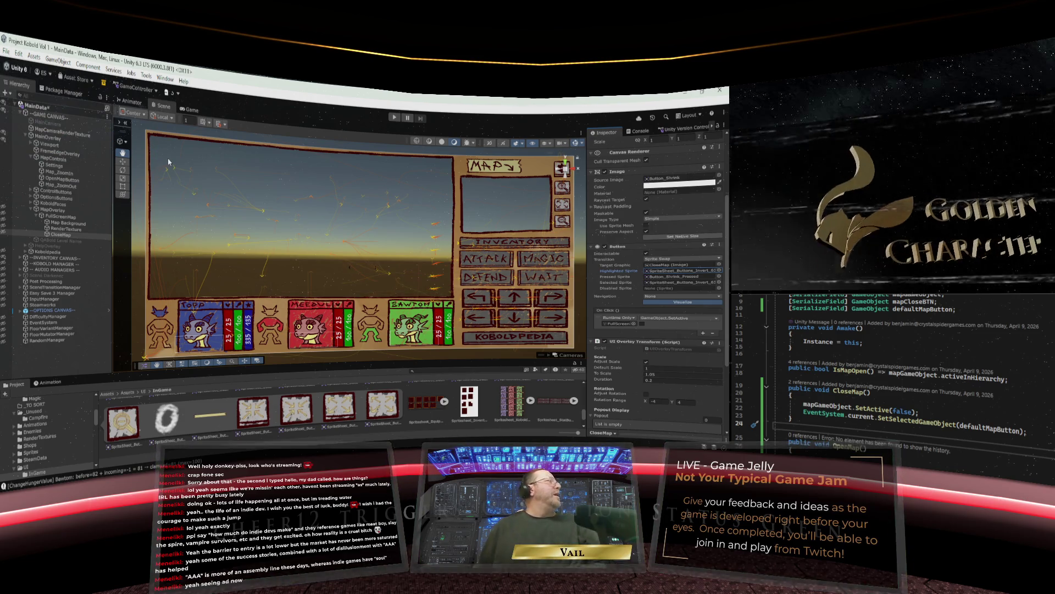
key("ctrl+s")
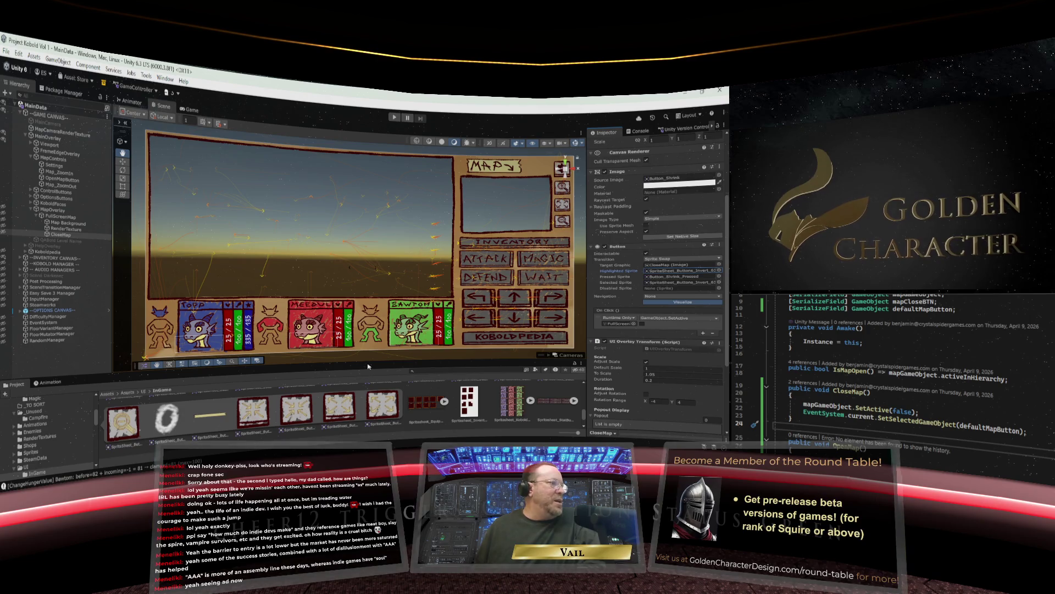
scroll(77, 433, "up", 10)
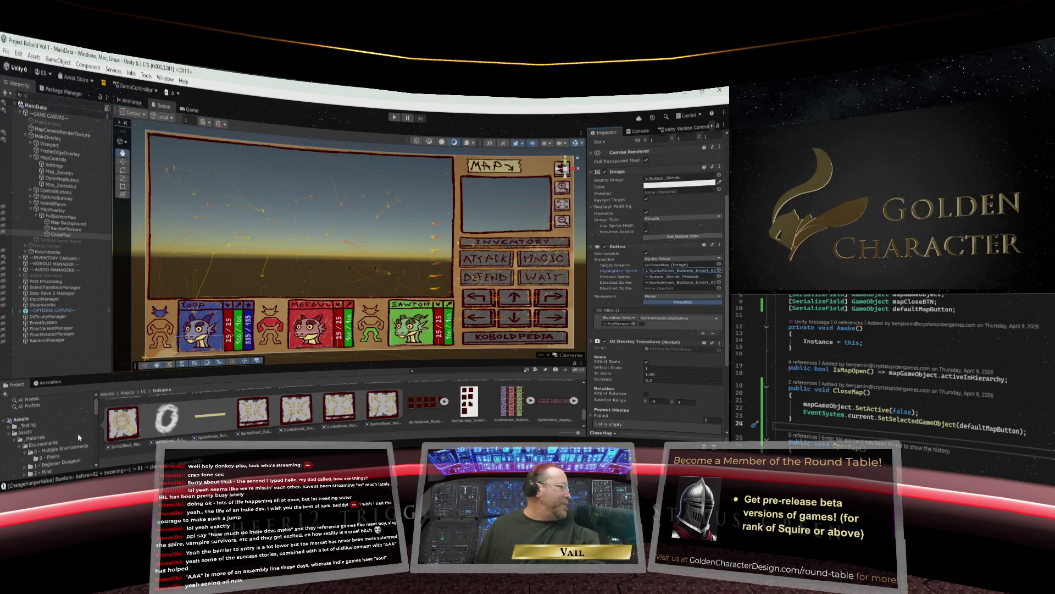
Show the Assets root folder and make the Project panel taller to browse its contents.
left_click(25, 433)
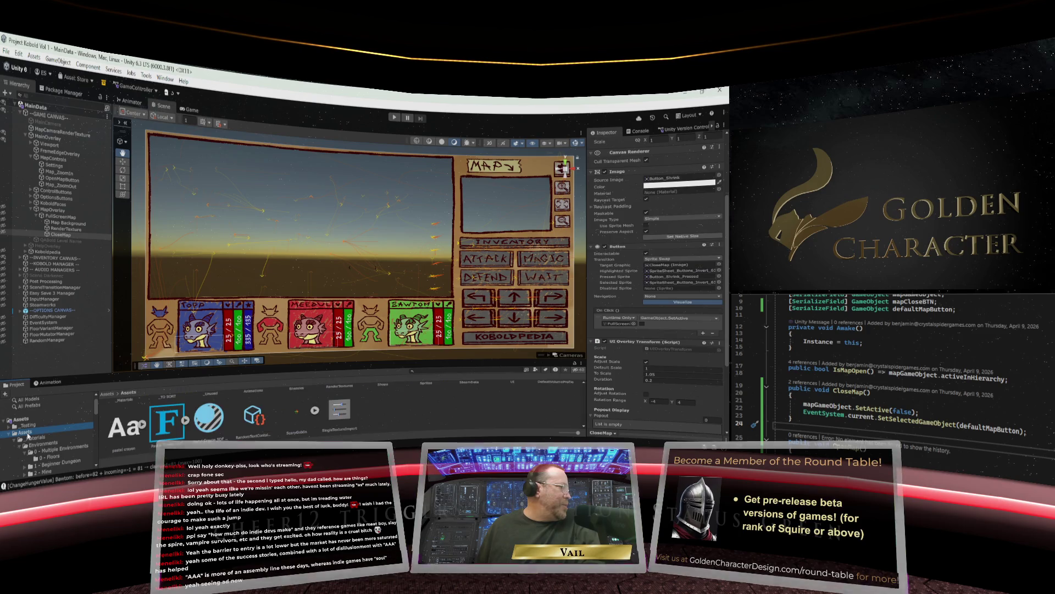
left_click_drag(106, 373, 106, 311)
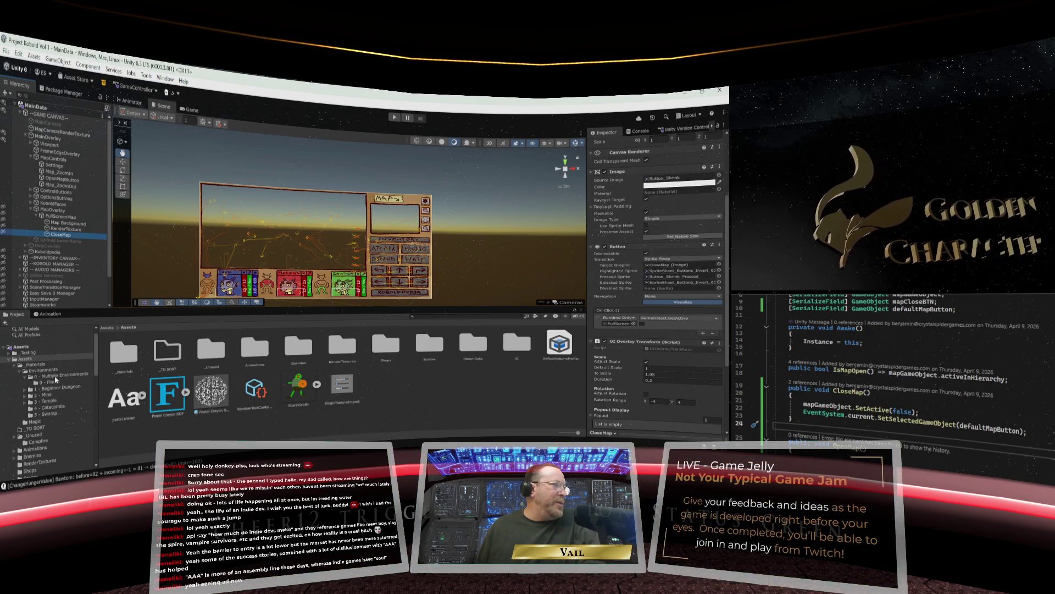
scroll(50, 385, "down", 5)
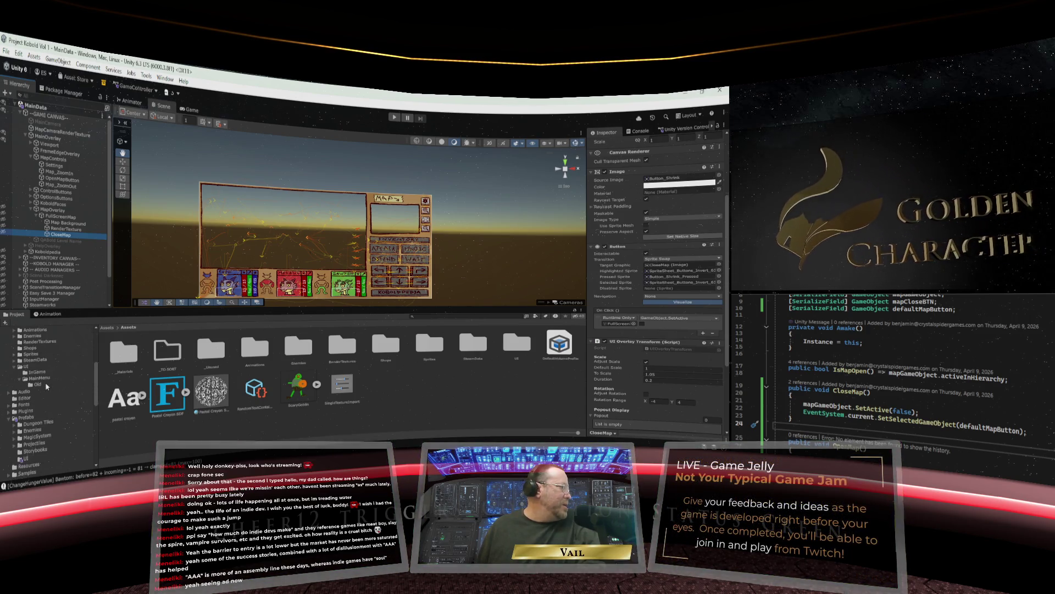
scroll(47, 386, "down", 5)
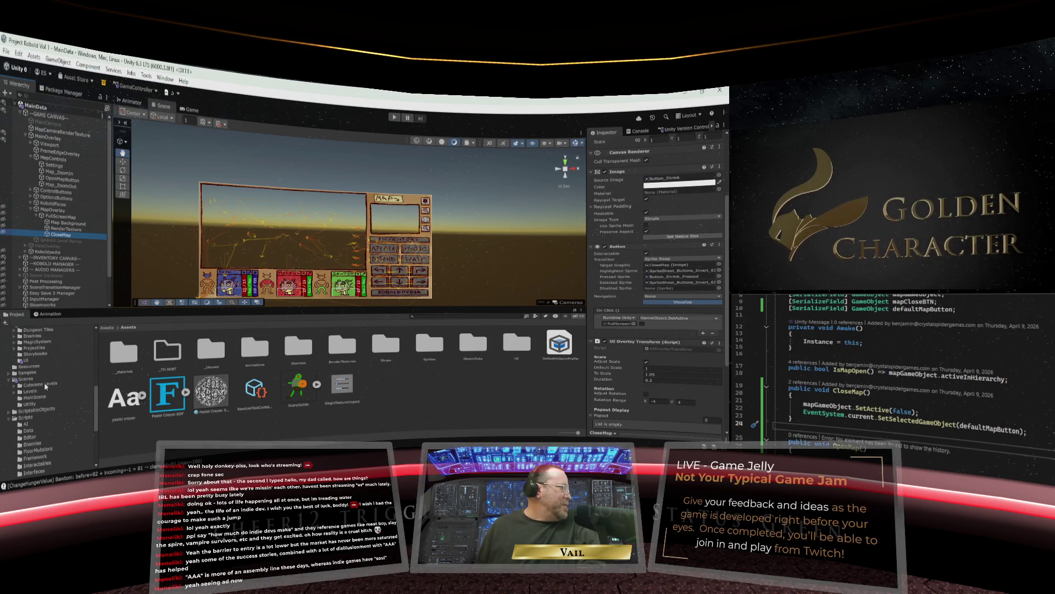
scroll(44, 385, "up", 3)
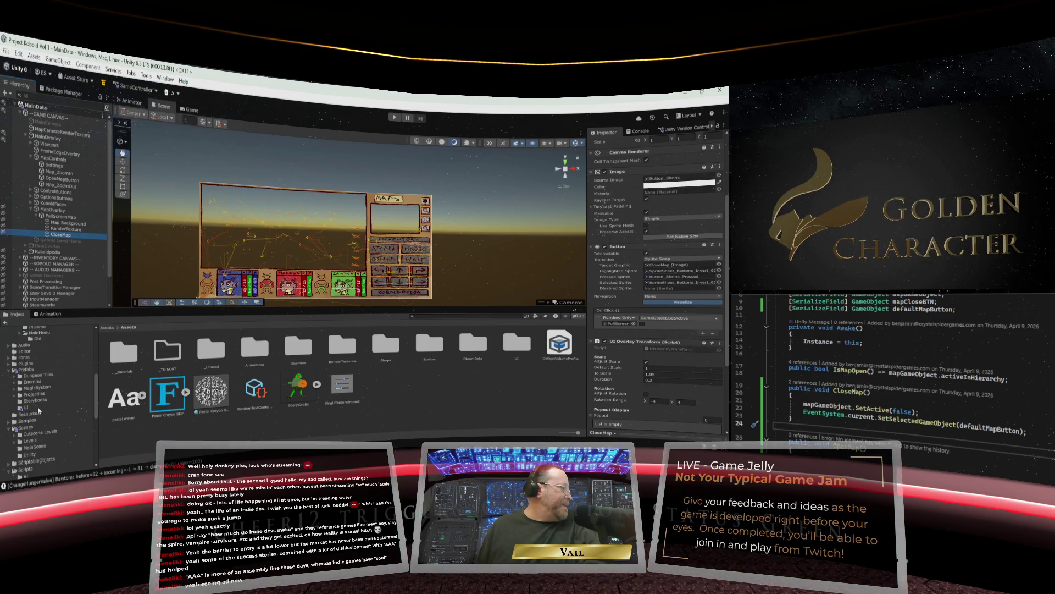
scroll(36, 431, "down", 4)
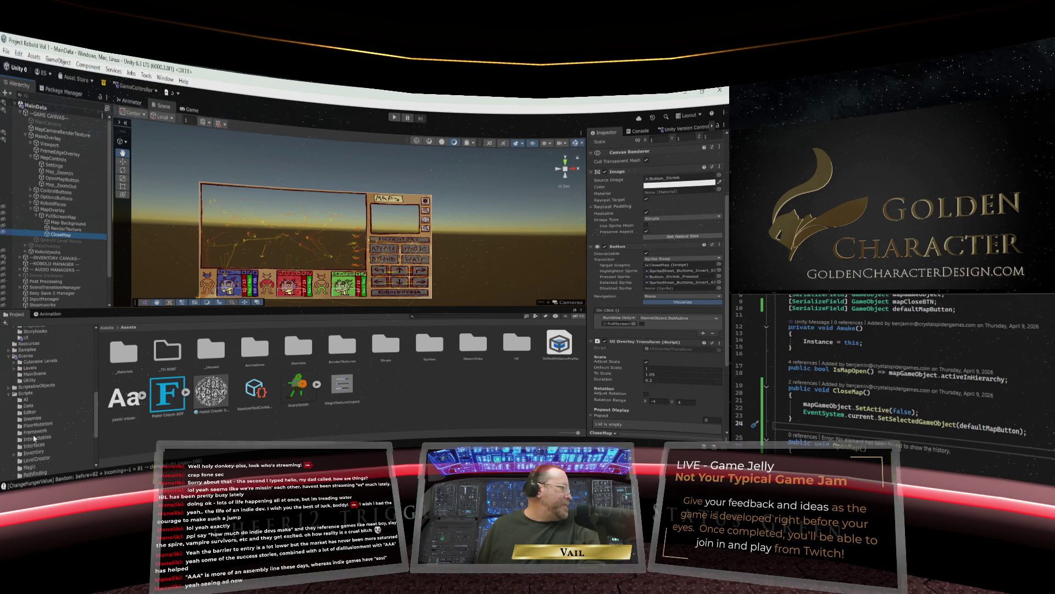
scroll(34, 438, "down", 4)
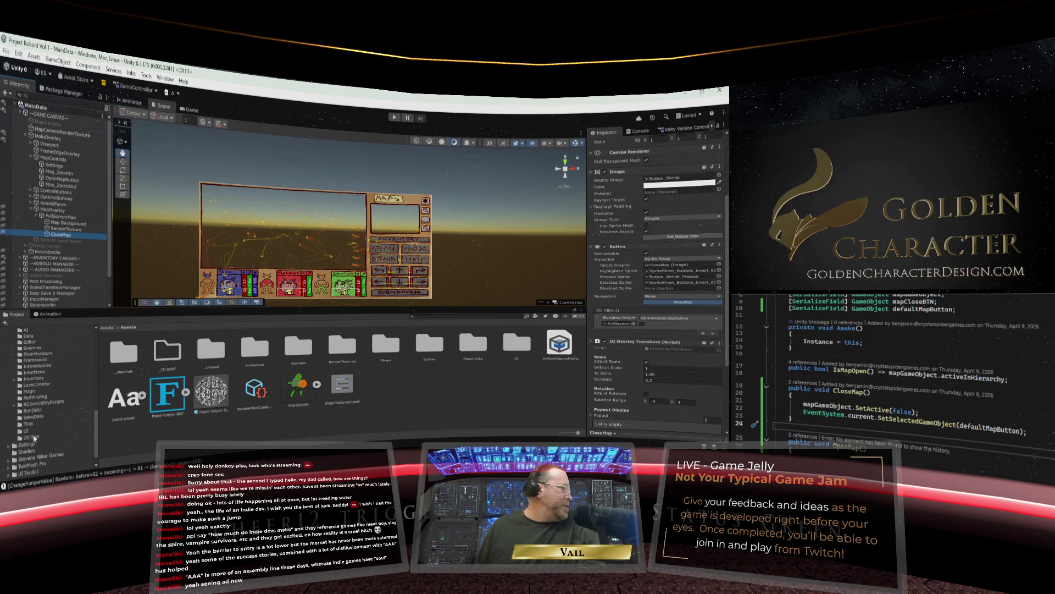
Expand the Settings folder to reveal Build Profiles, collapse it, and shrink the Project panel.
left_click(27, 445)
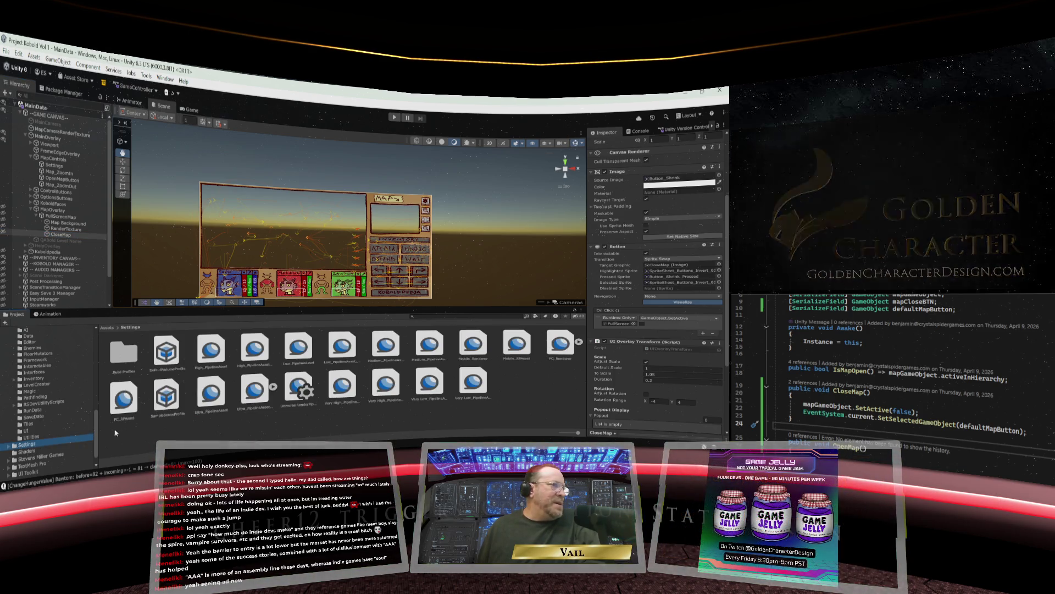
left_click(9, 445)
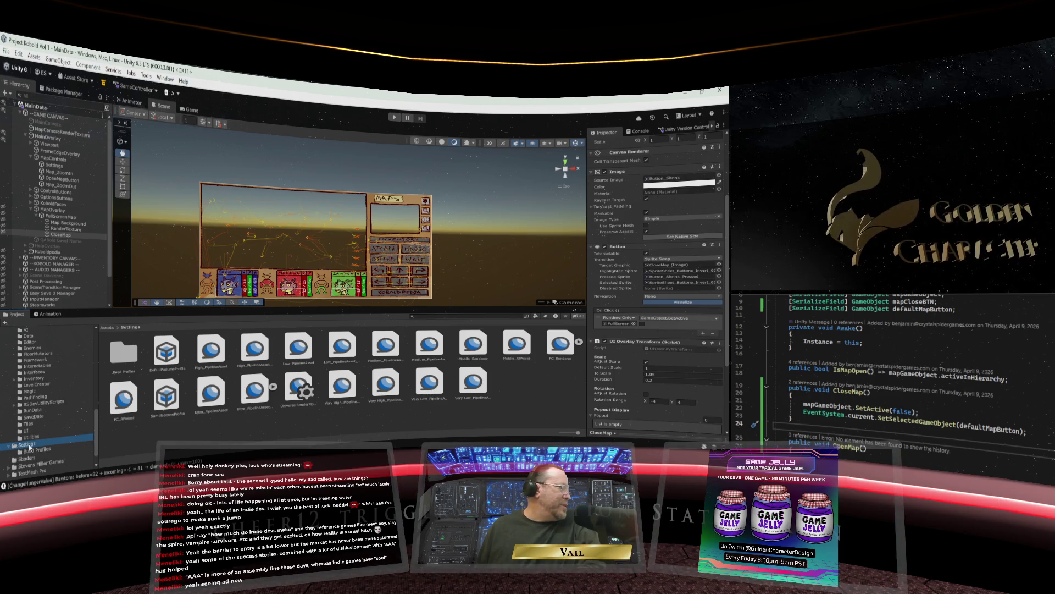
key("Left")
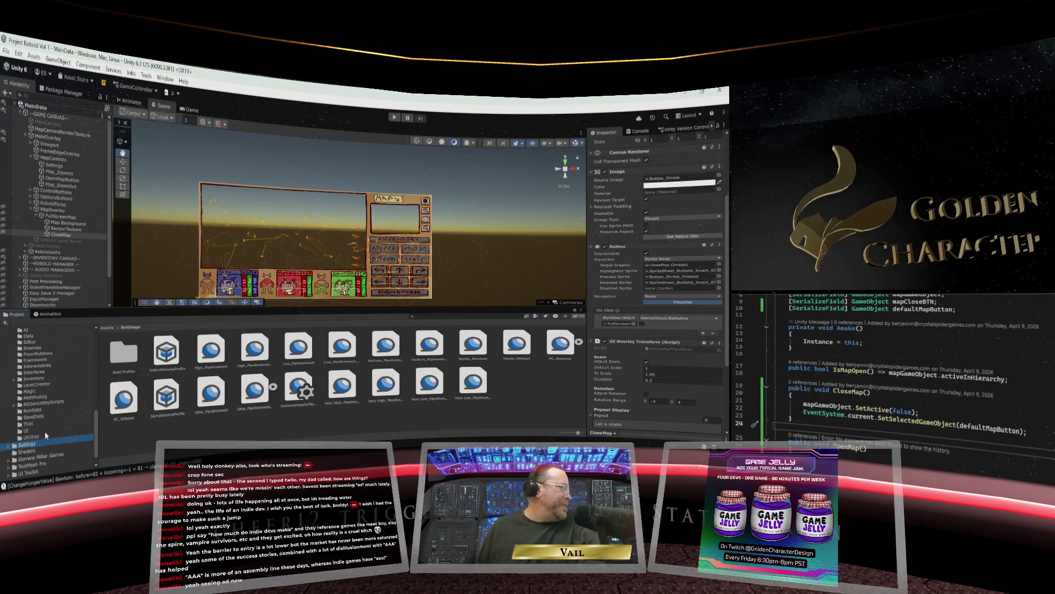
scroll(44, 430, "down", 5)
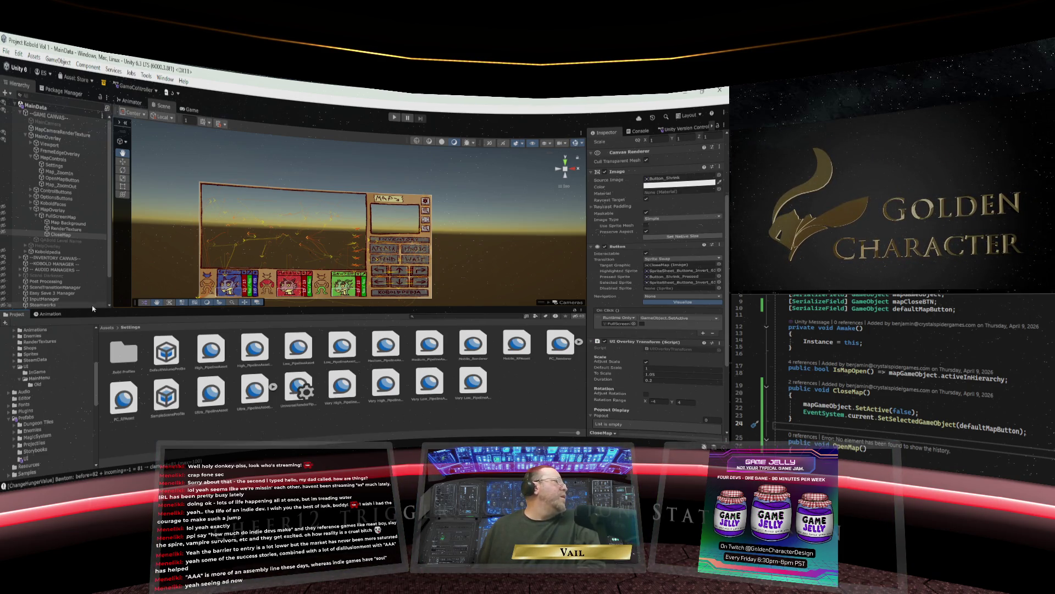
left_click_drag(91, 310, 84, 371)
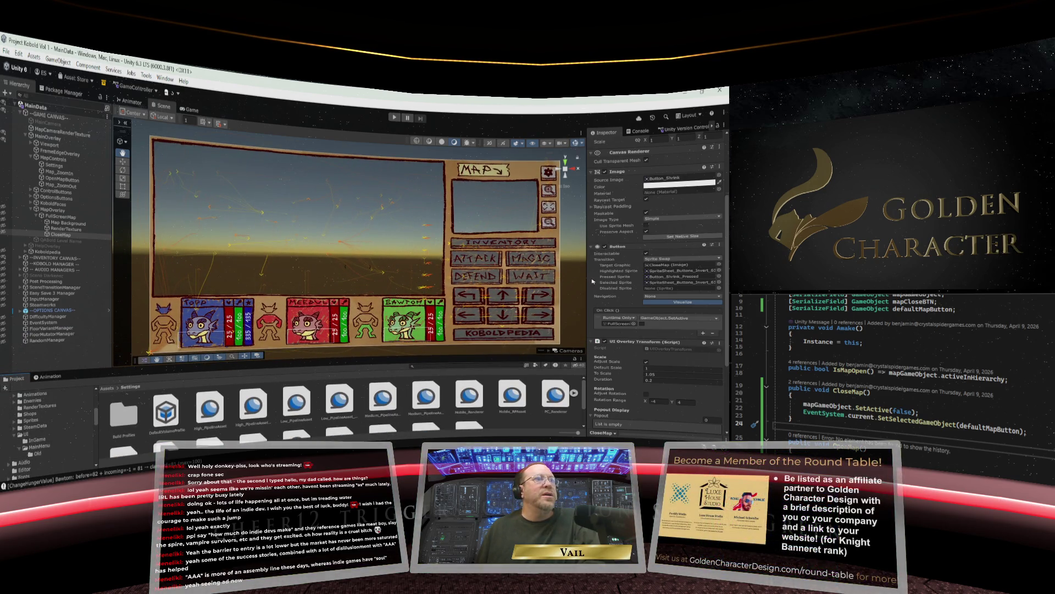
Scroll CloseMap's Inspector to Event Trigger and open the EventTrigger script source.
scroll(593, 280, "down", 3)
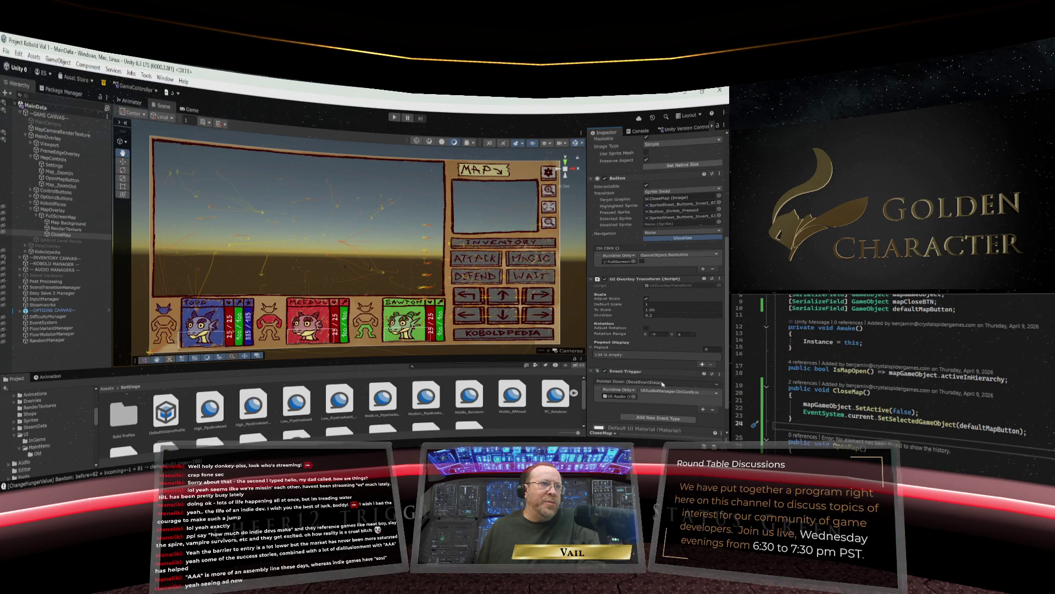
scroll(662, 383, "down", 2)
scroll(627, 343, "up", 3)
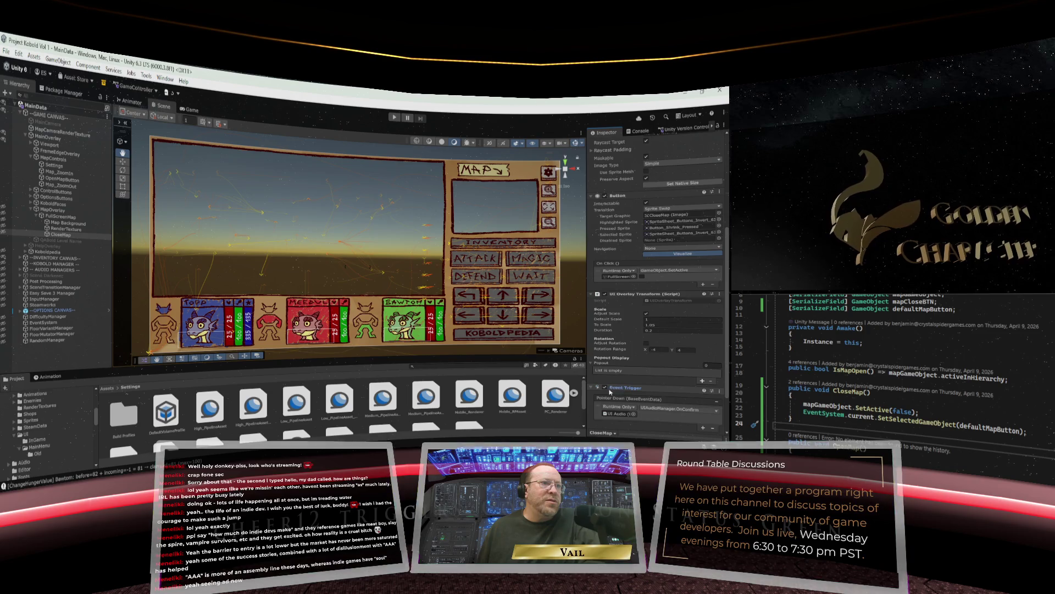
double_click(716, 392)
left_click(720, 392)
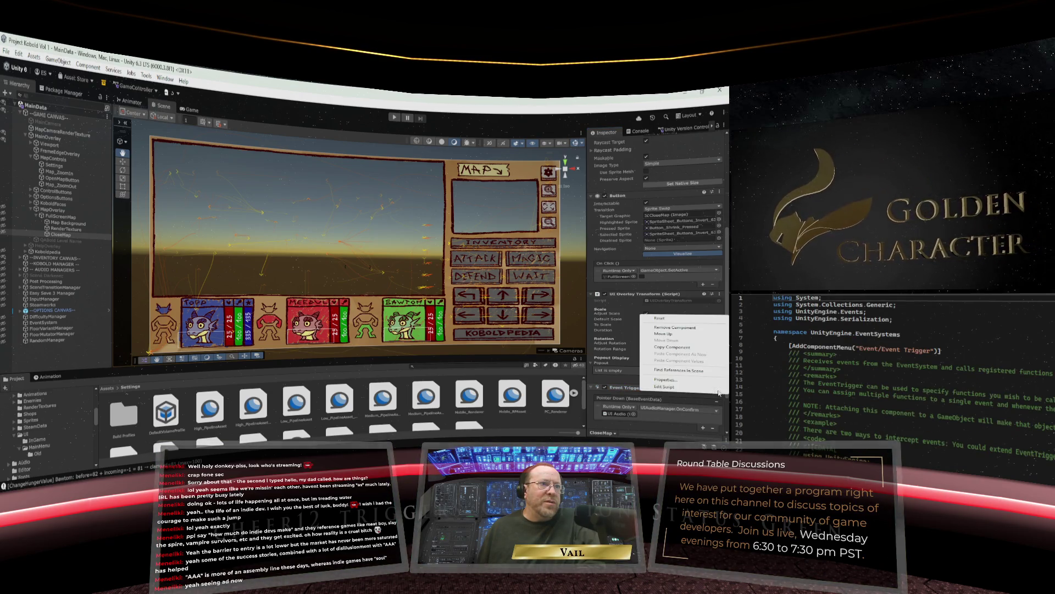
Clear CloseMap's Event Trigger, dismiss its preset chooser, and select the EventSystem object.
left_click(667, 325)
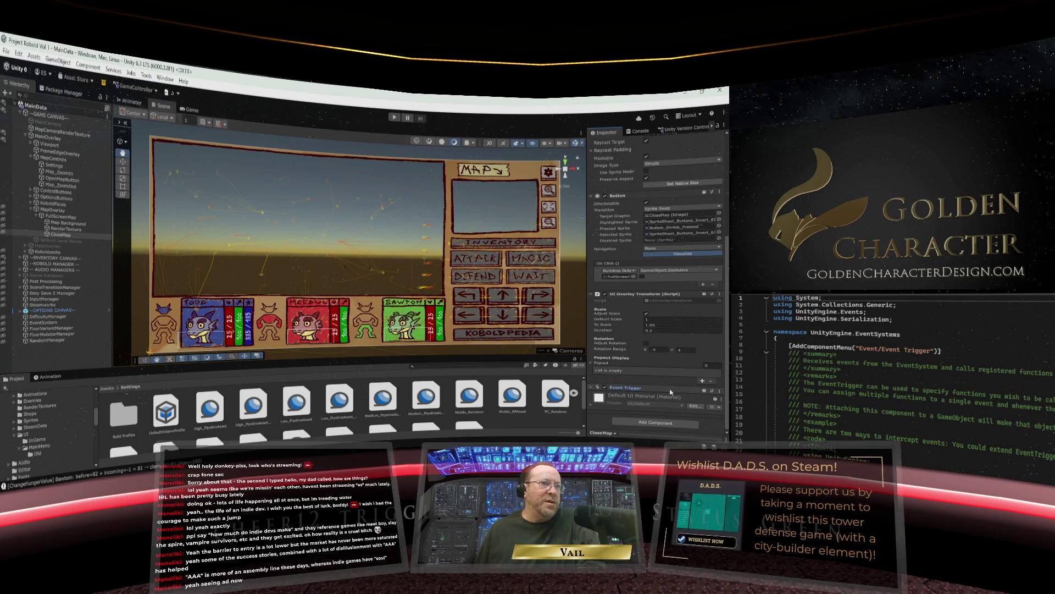
left_click(713, 391)
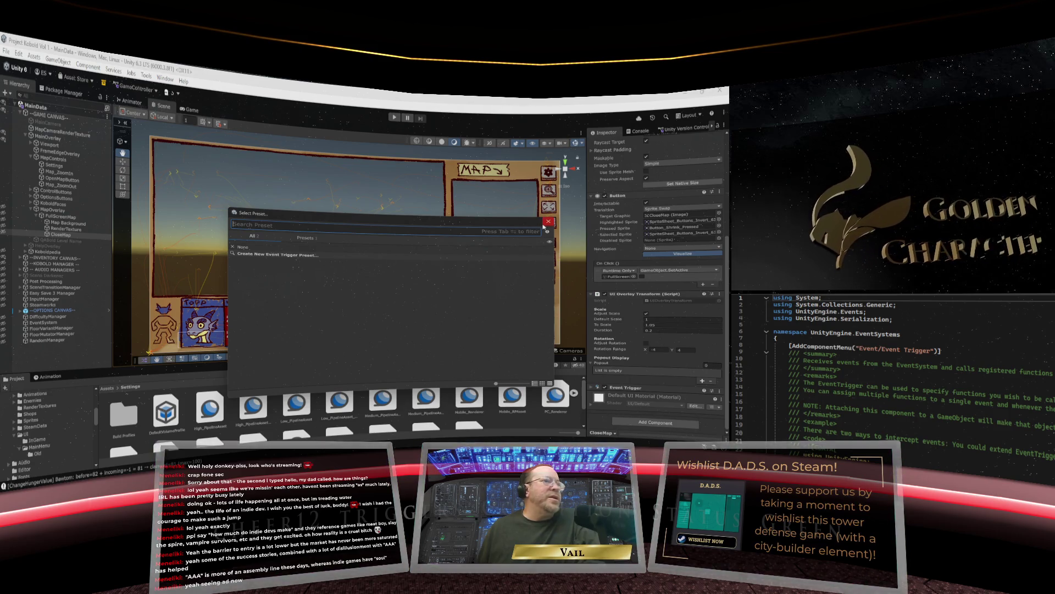
left_click(614, 304)
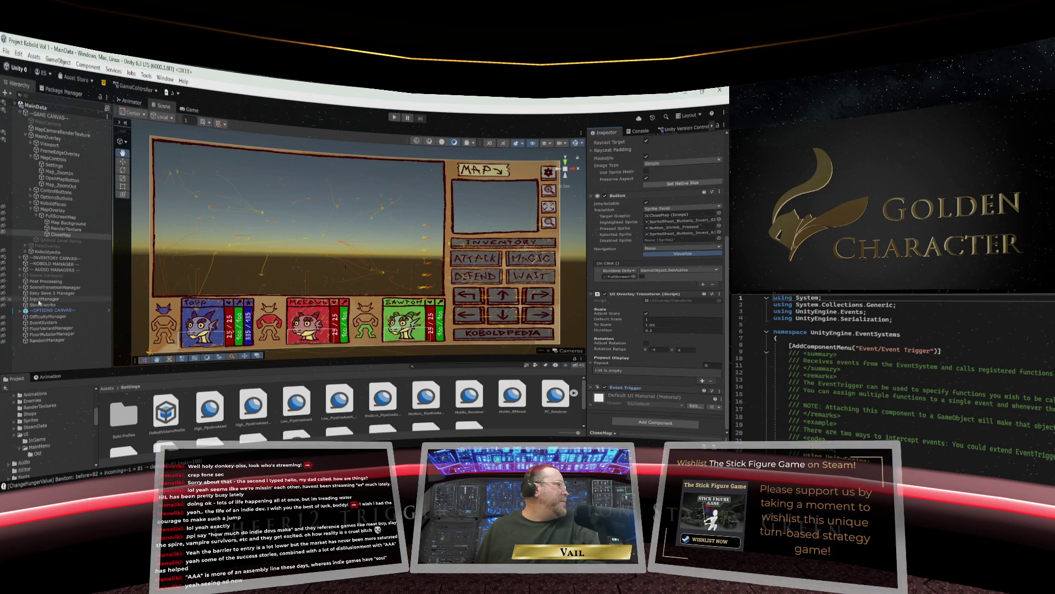
left_click(45, 322)
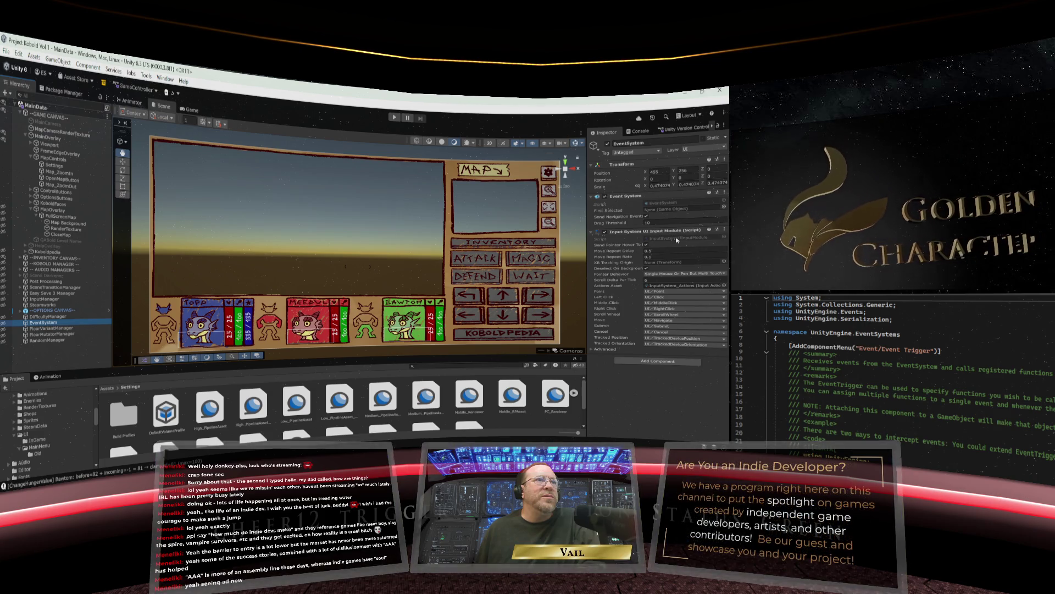
Open InputSystem_Actions in the Input Actions editor and select Move's Up Arrow binding.
double_click(682, 286)
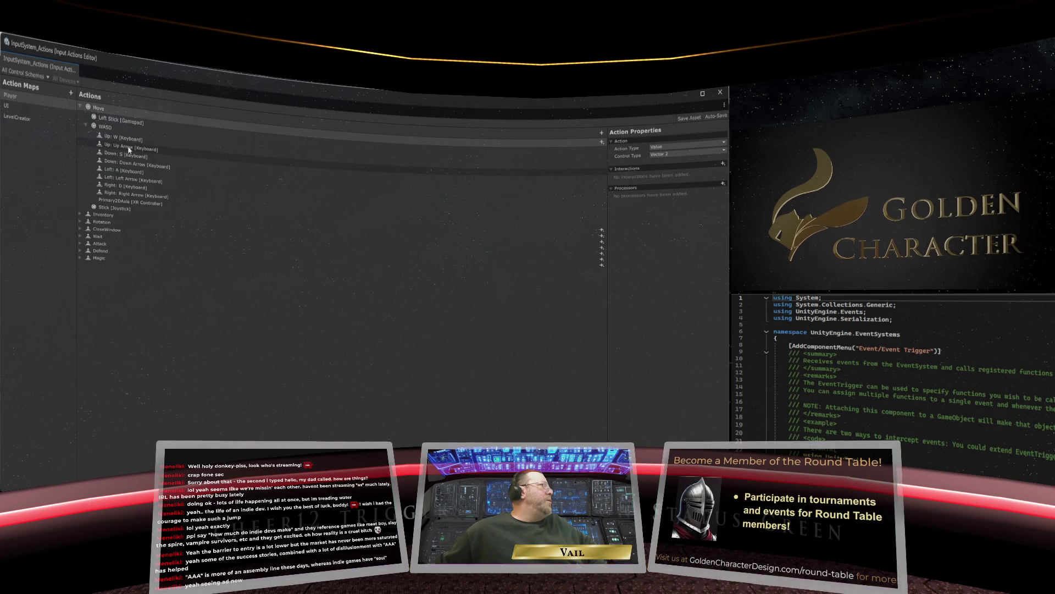
left_click(129, 149)
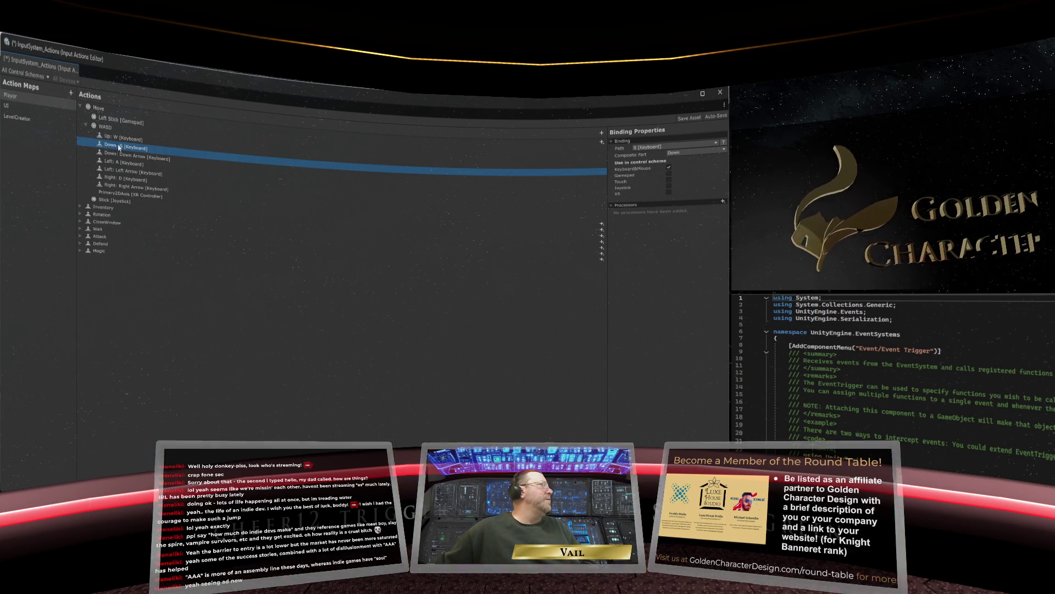
Delete the Up, Down, Left and Right Arrow bindings from Move's WASD composite, then check Inventory and Rotation.
key("Delete")
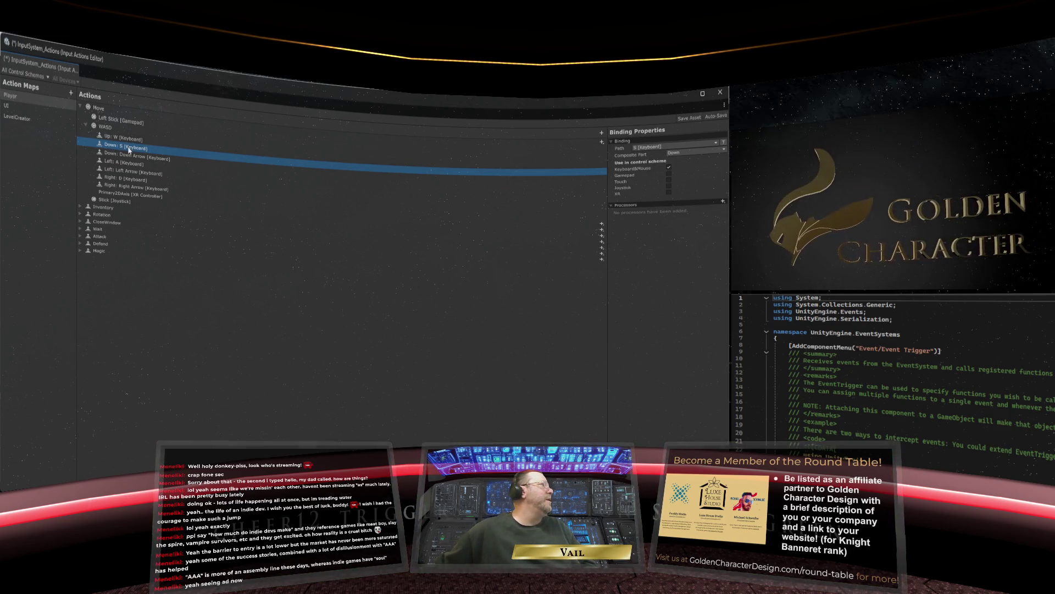
left_click(128, 157)
key("Delete")
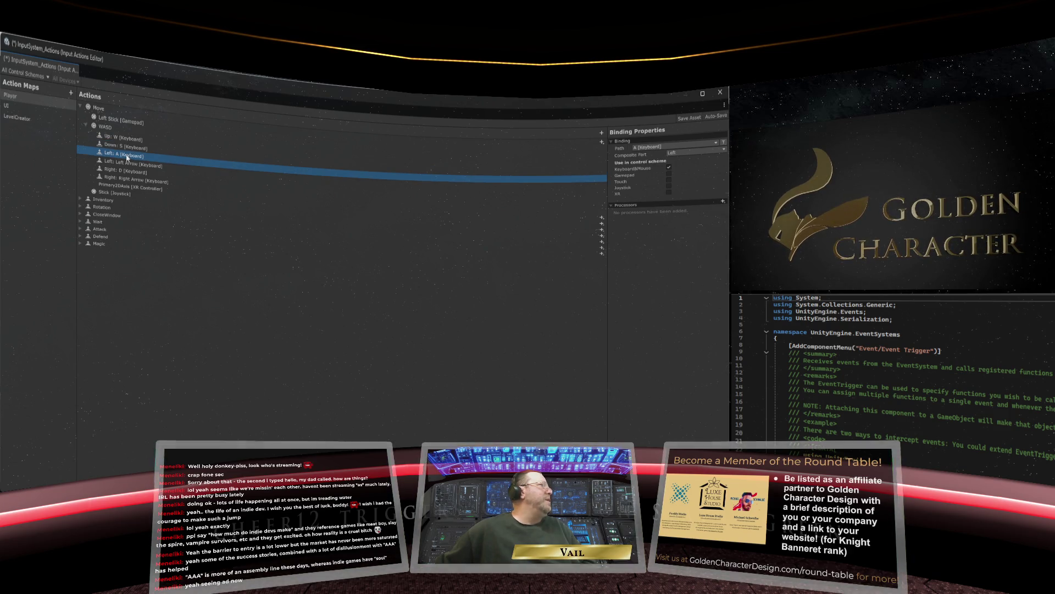
left_click(126, 164)
key("Delete")
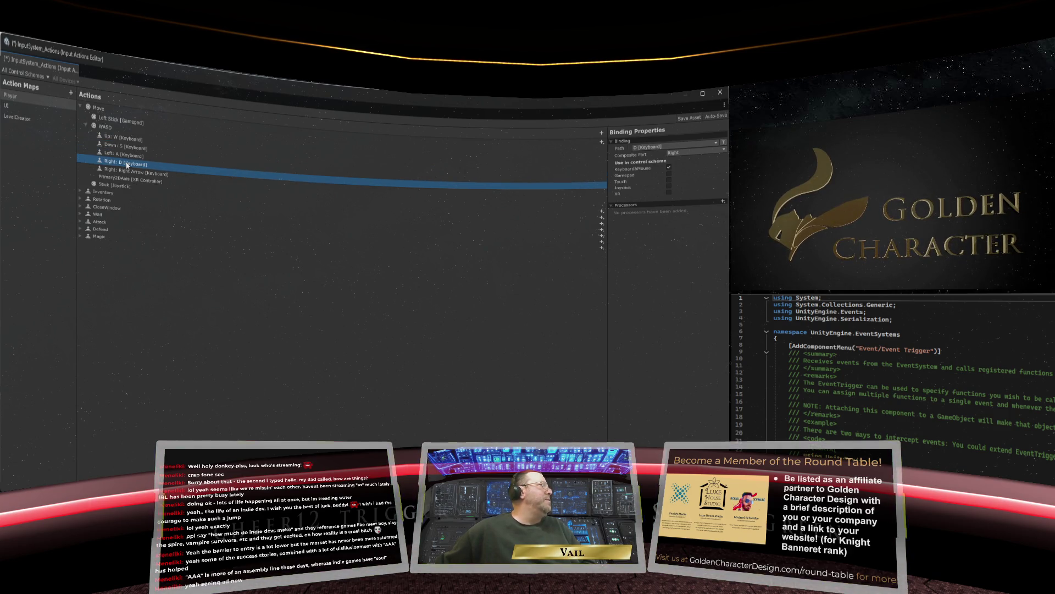
left_click(130, 172)
key("Delete")
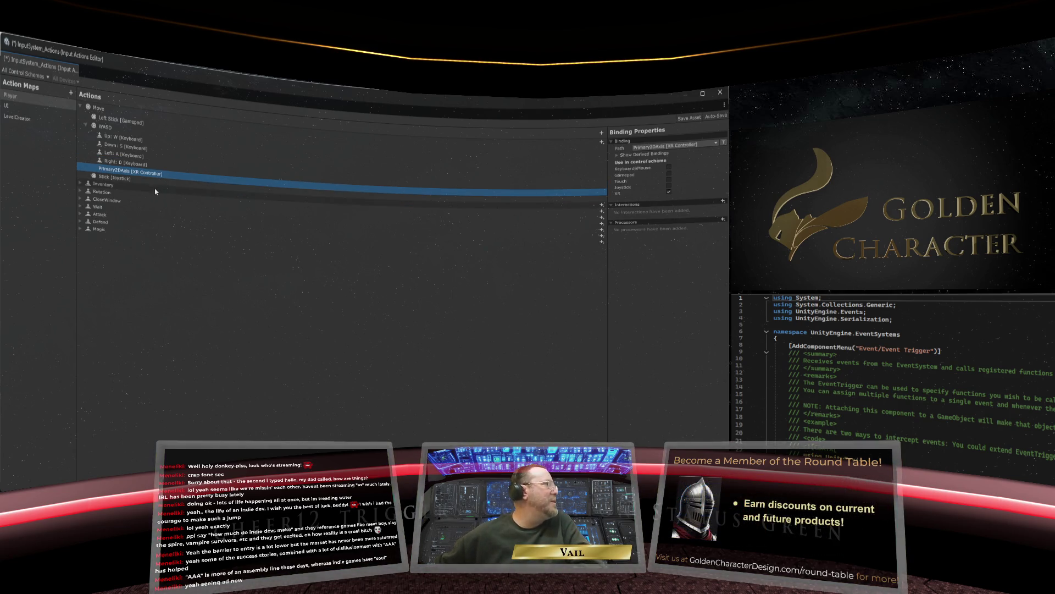
left_click(148, 190)
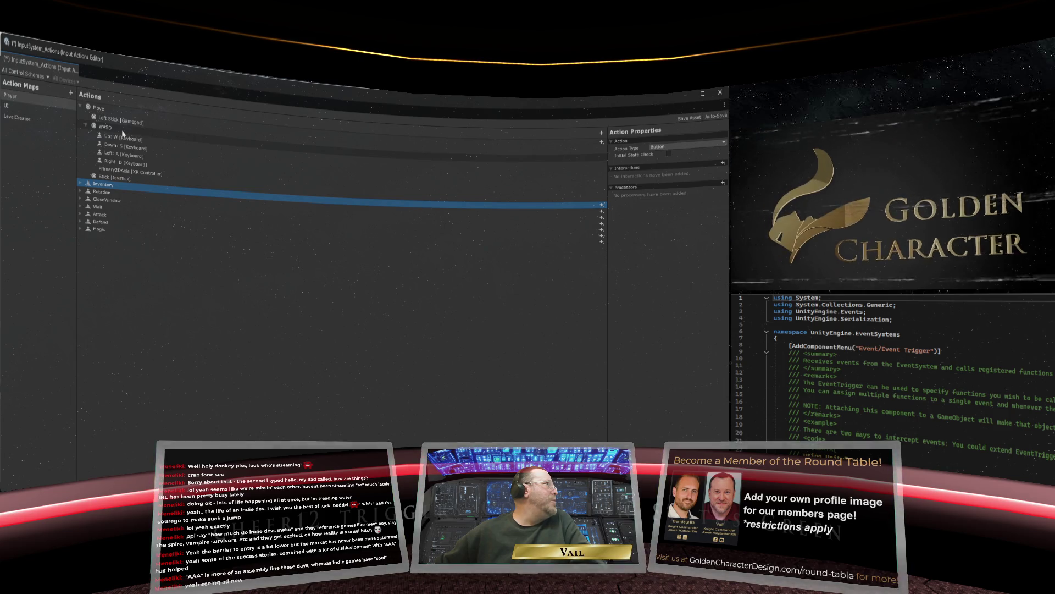
left_click(165, 196)
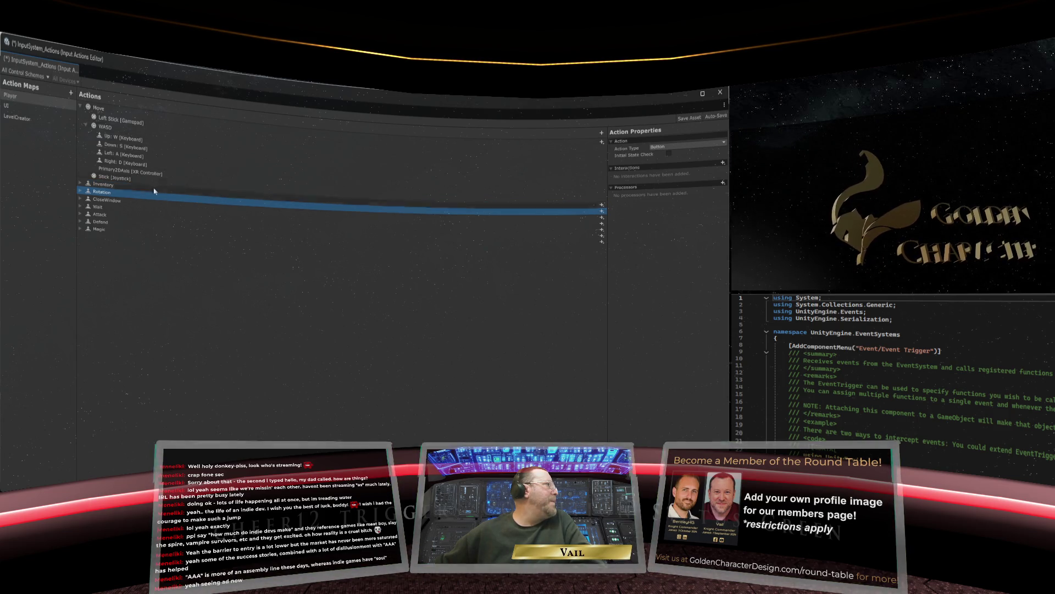
Select the UI action map to list its actions, including Navigate's bindings.
left_click(18, 108)
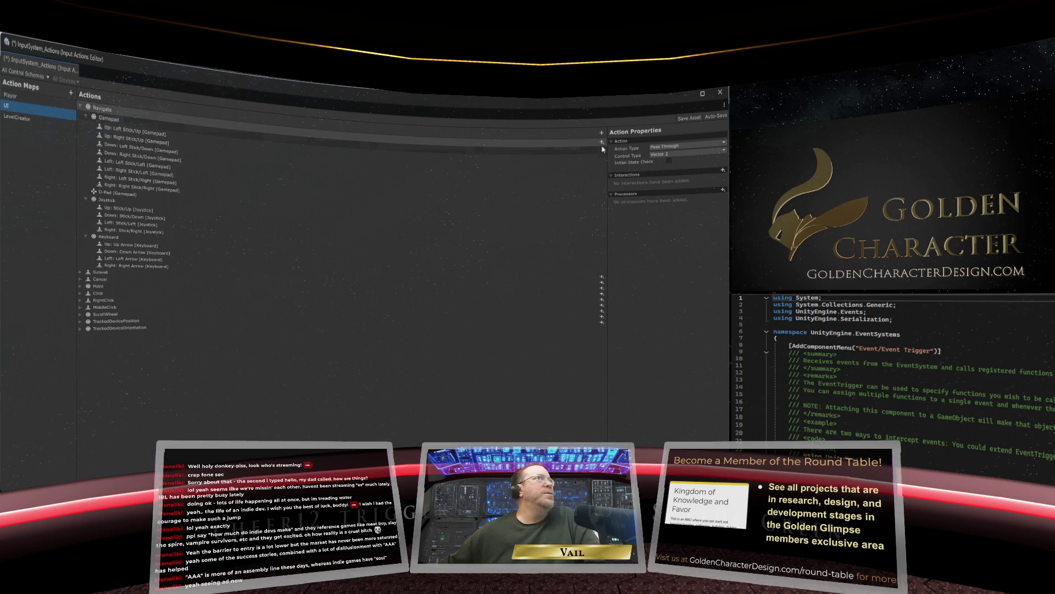
Save the edited InputSystem_Actions asset.
left_click(688, 117)
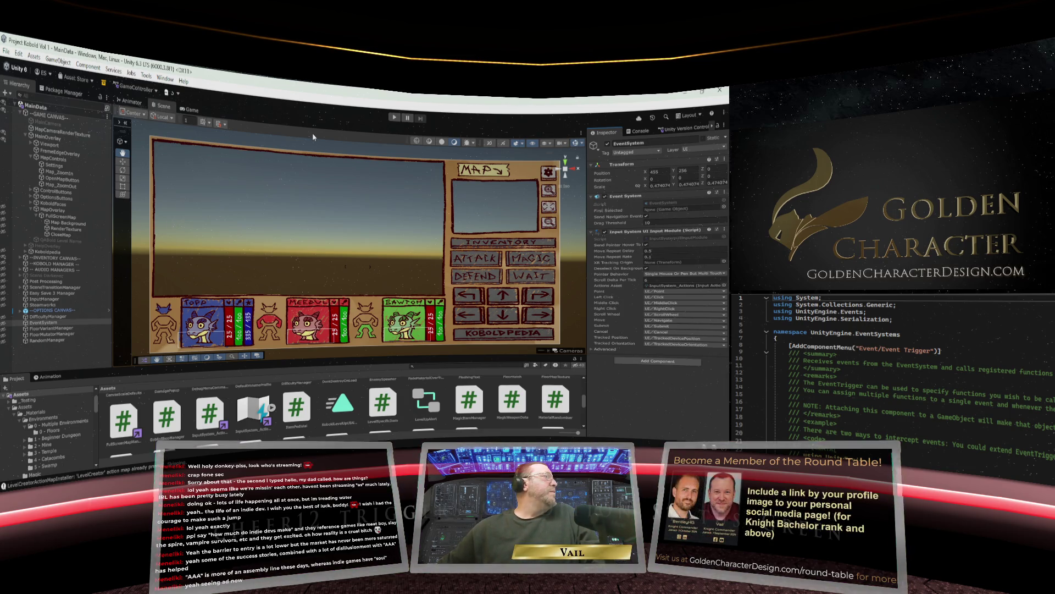
Switch between the Game and Scene views, ending on the Game view.
left_click(192, 110)
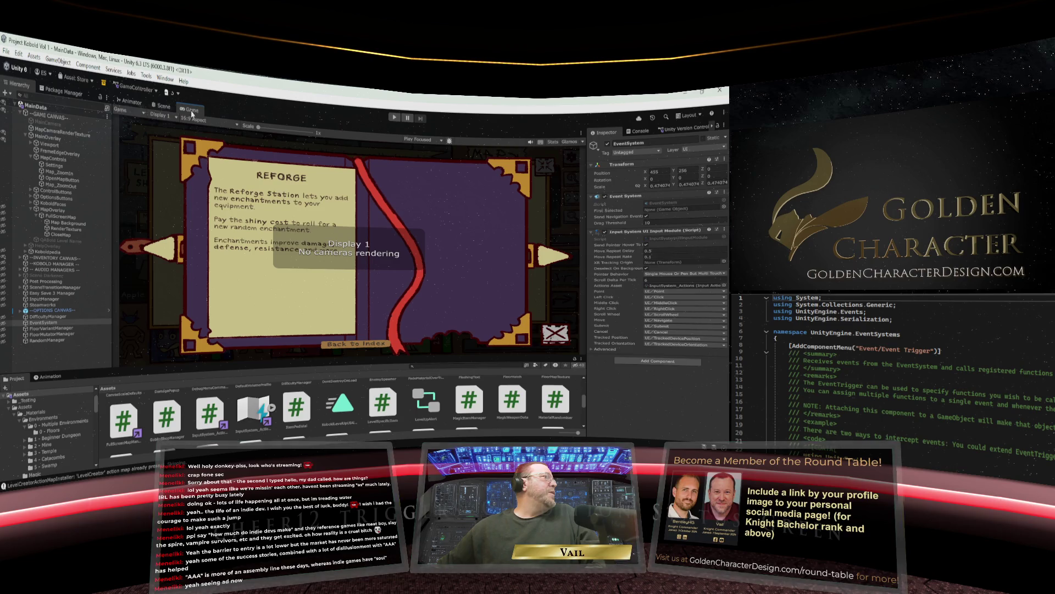
left_click(162, 106)
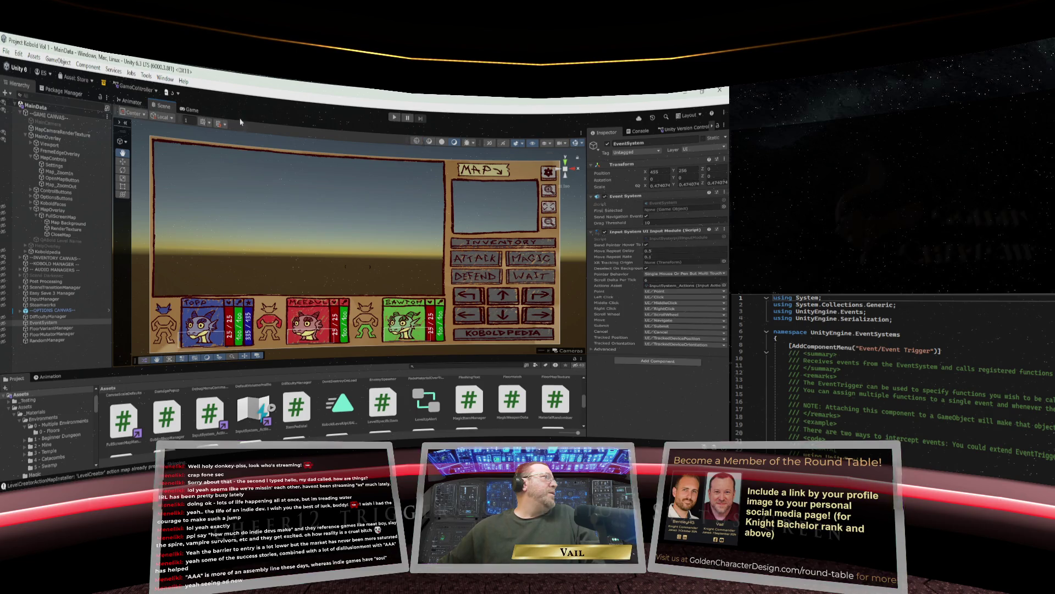
left_click(191, 111)
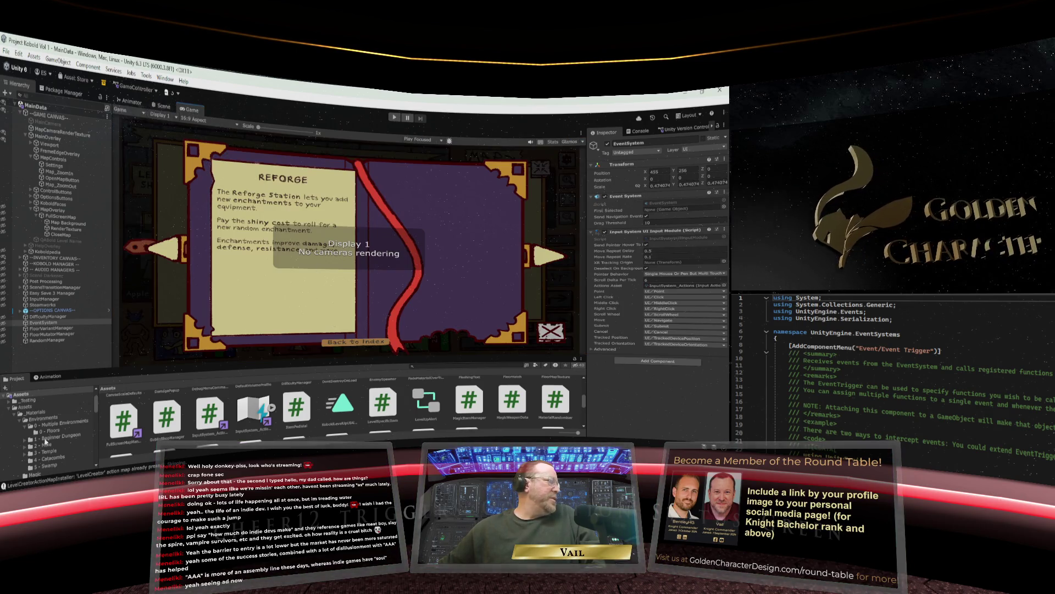
Open the MainMenu scene from the Assets > Scenes folder.
scroll(64, 426, "down", 5)
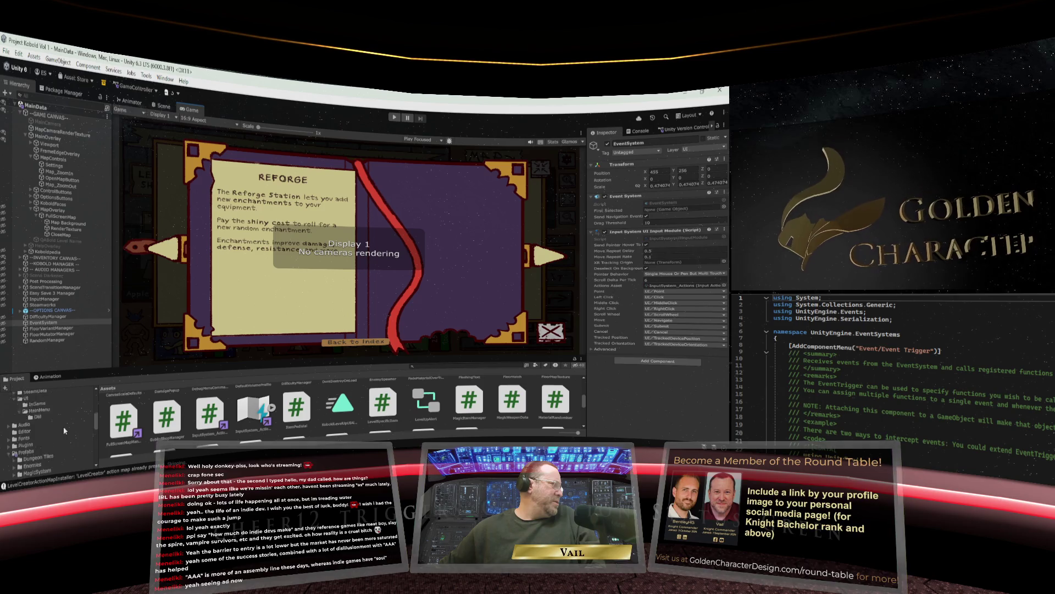
scroll(64, 426, "down", 3)
scroll(63, 426, "down", 3)
left_click(52, 434)
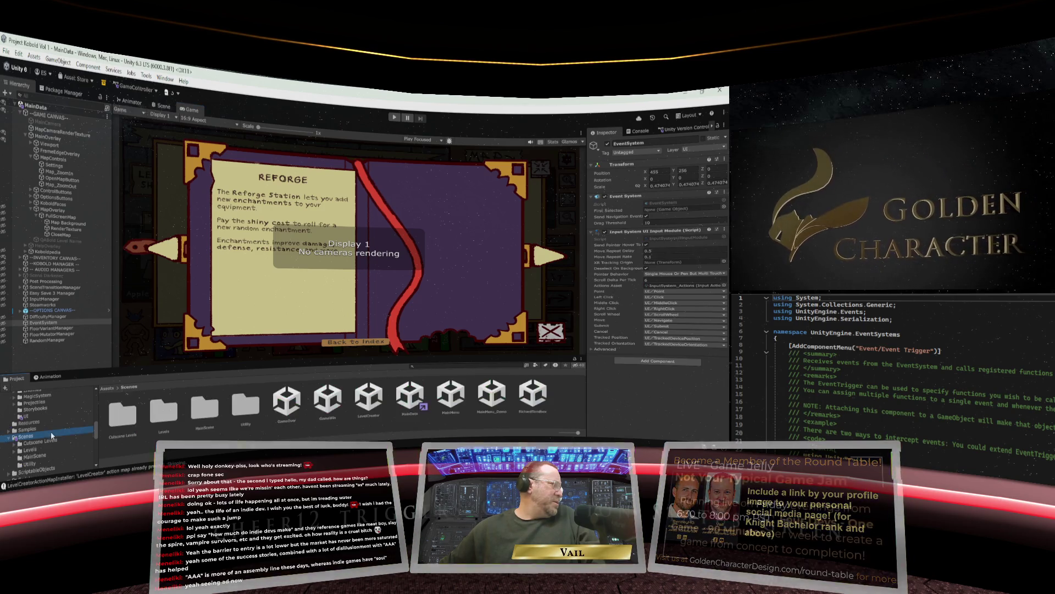
double_click(450, 394)
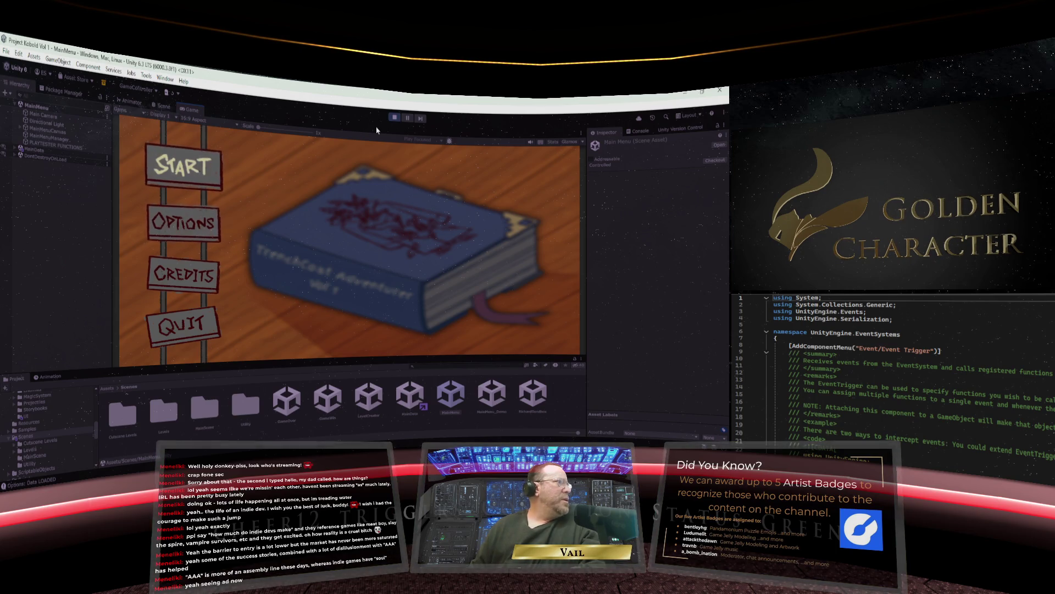
Start a new Standard Quest game in the first empty save slot and close the enlarged map.
key("Return")
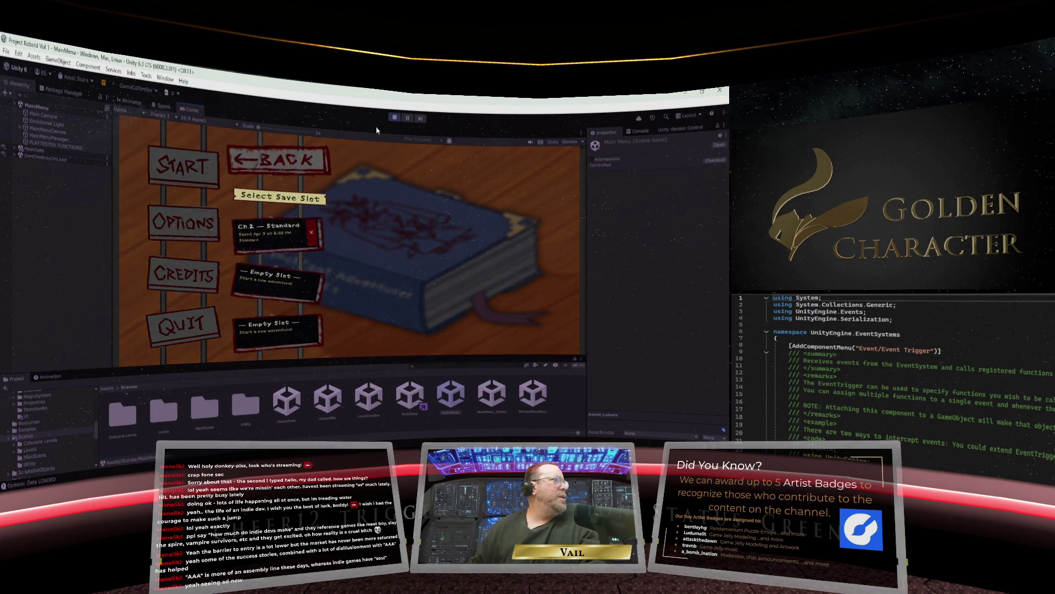
key("Down")
key("Return")
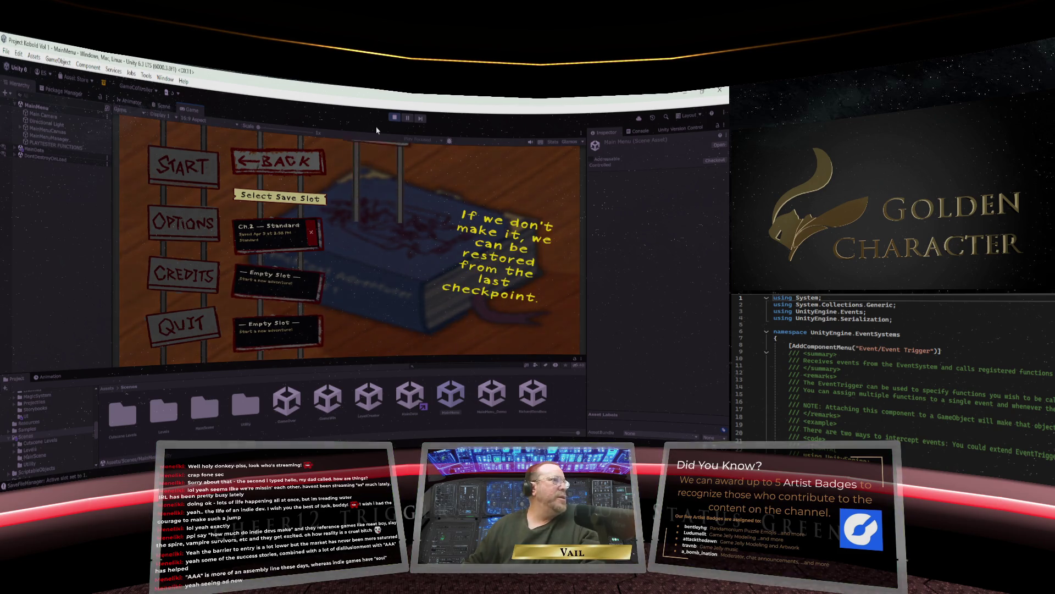
key("Return")
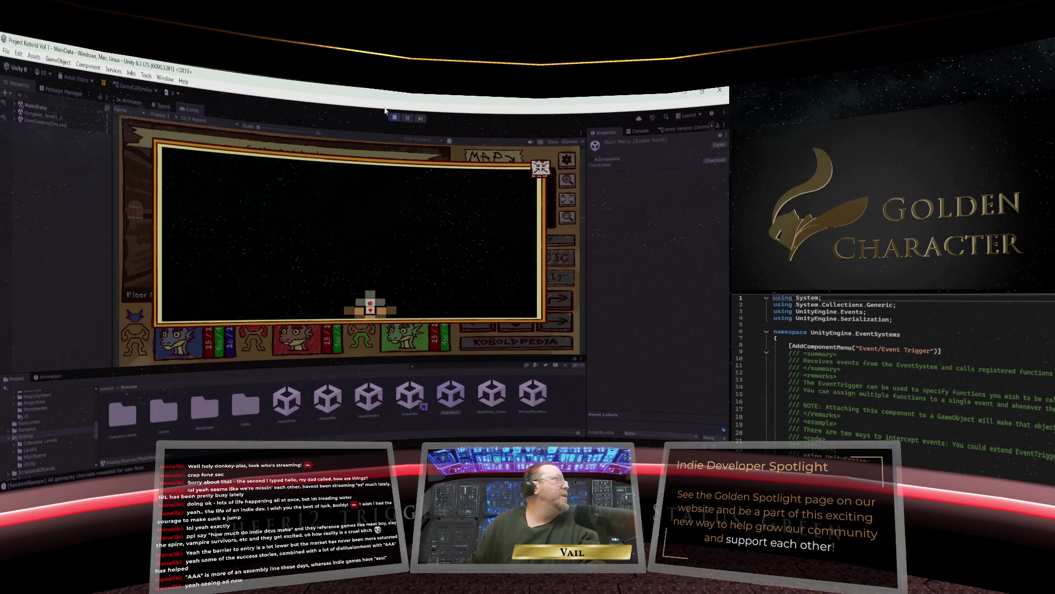
left_click(542, 172)
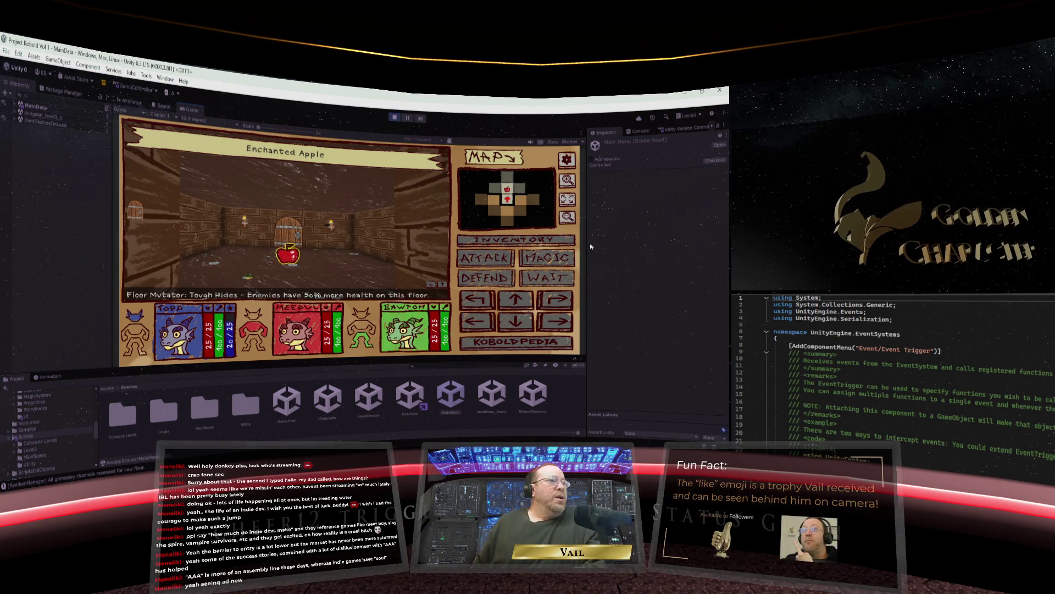
Step the party forward and pick up the Apple of Eagle Eyes.
left_click(515, 304)
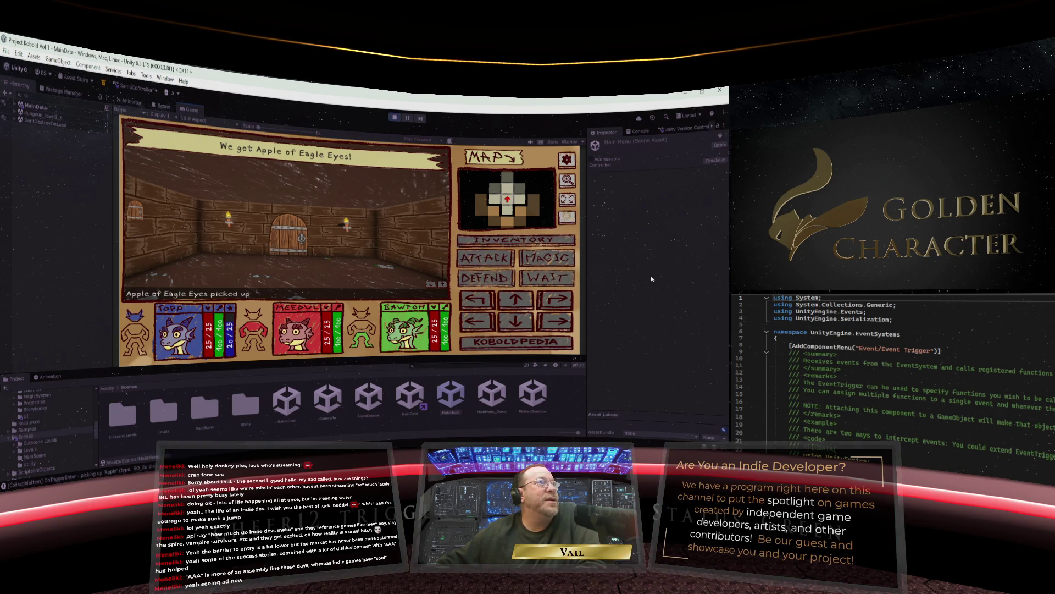
Show the full-size dungeon map briefly, then open the Koboldpedia guide book.
key("Return")
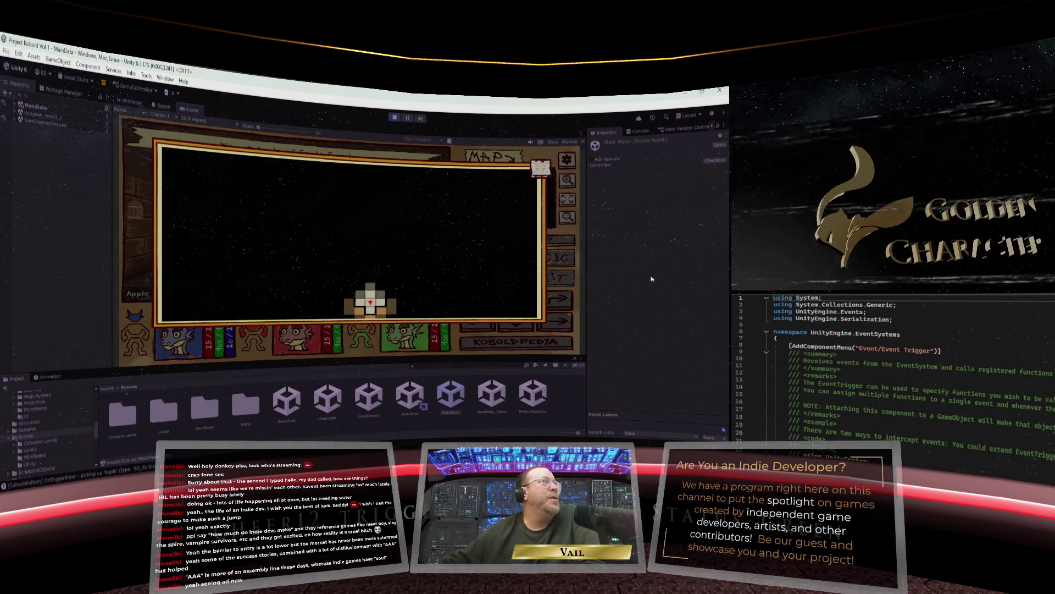
key("Escape")
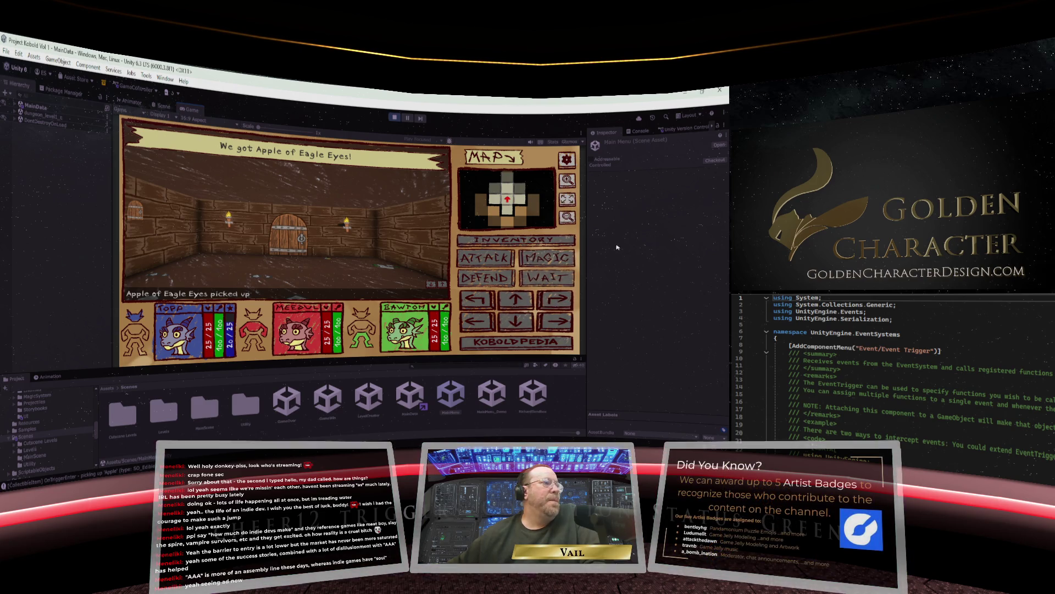
left_click(524, 342)
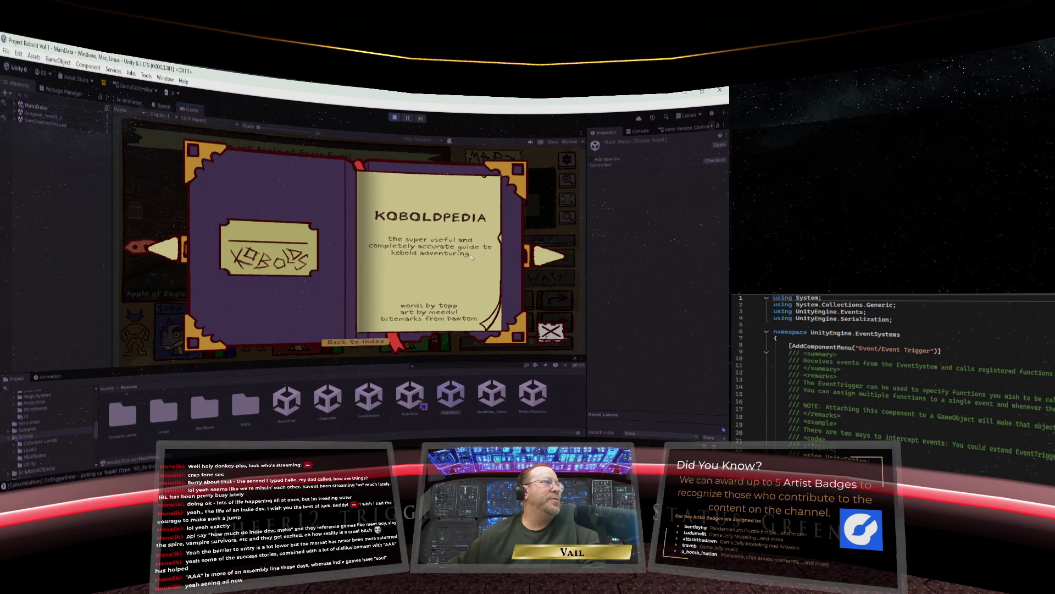
Close the Koboldpedia book to return to the dungeon view at the wooden door.
left_click(550, 329)
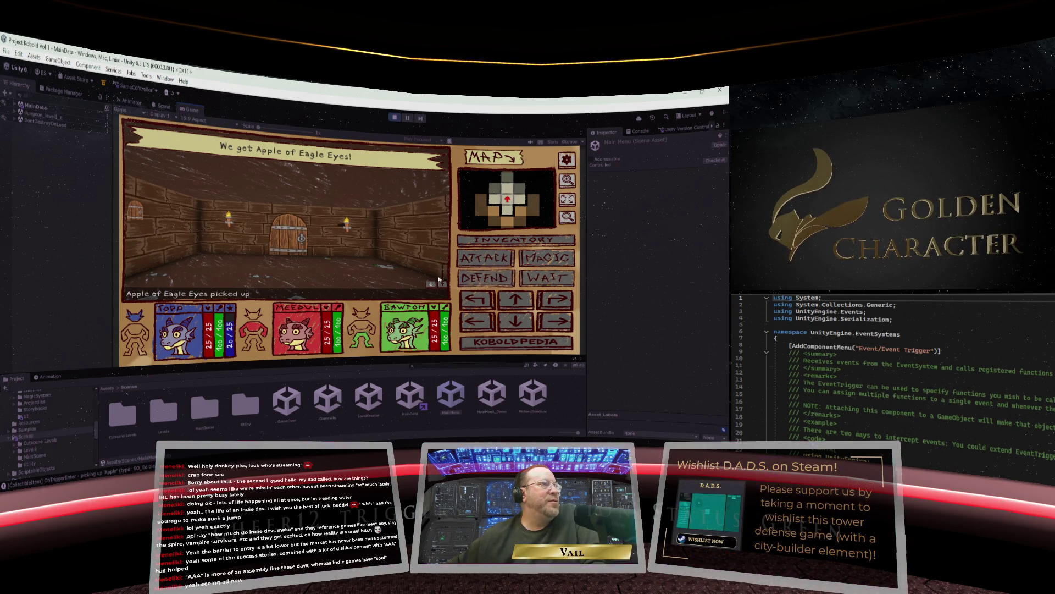
left_click(443, 285)
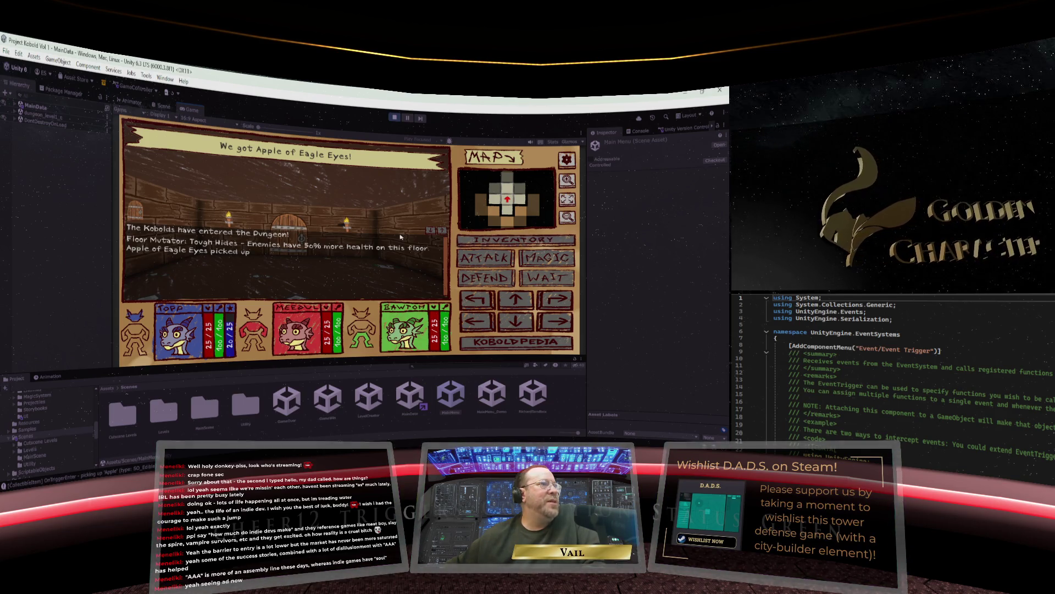
left_click(442, 230)
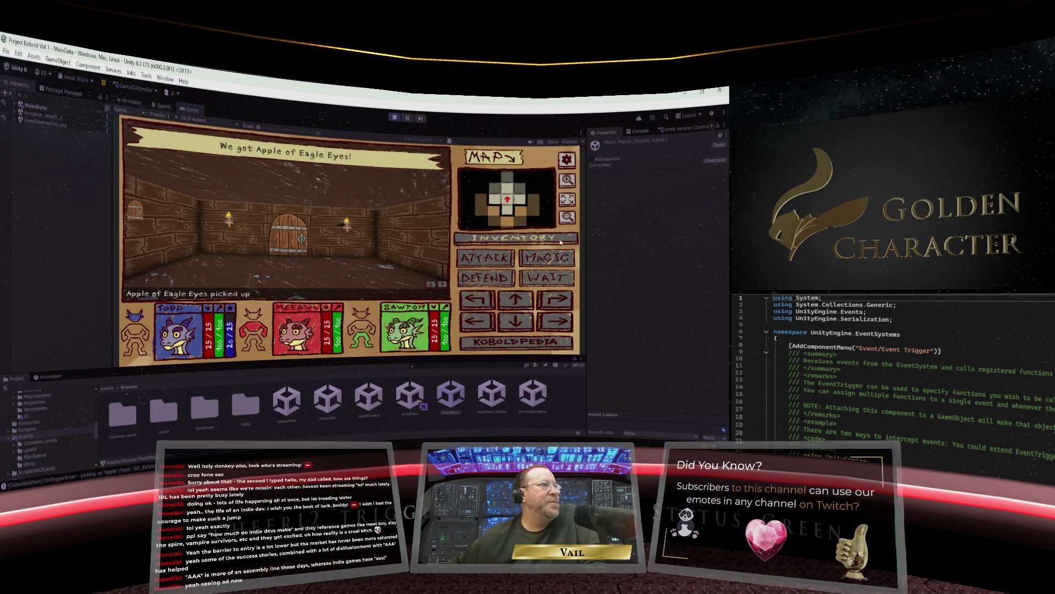
left_click(442, 285)
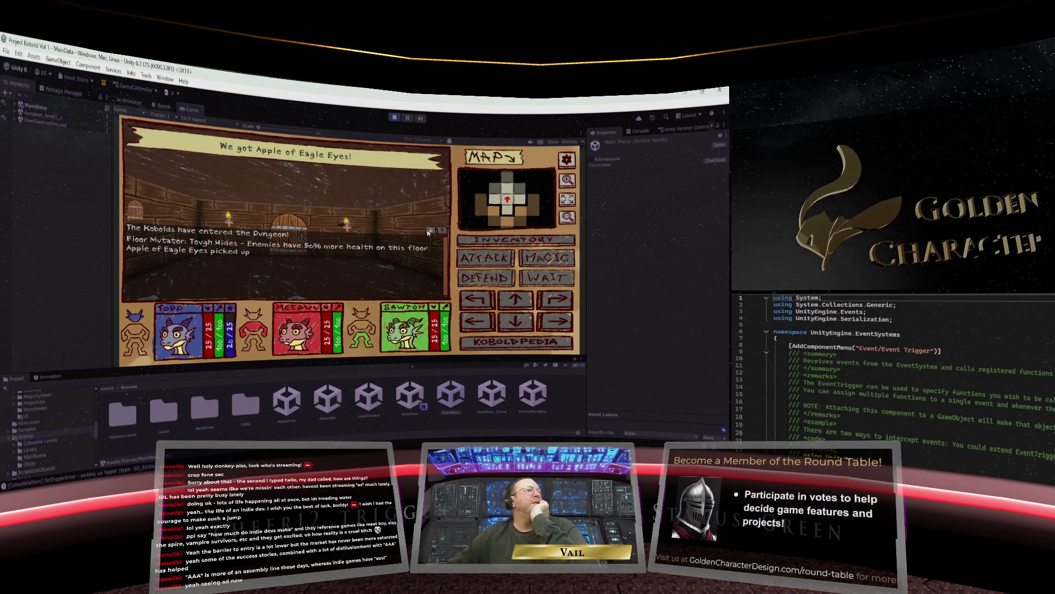
left_click(429, 231)
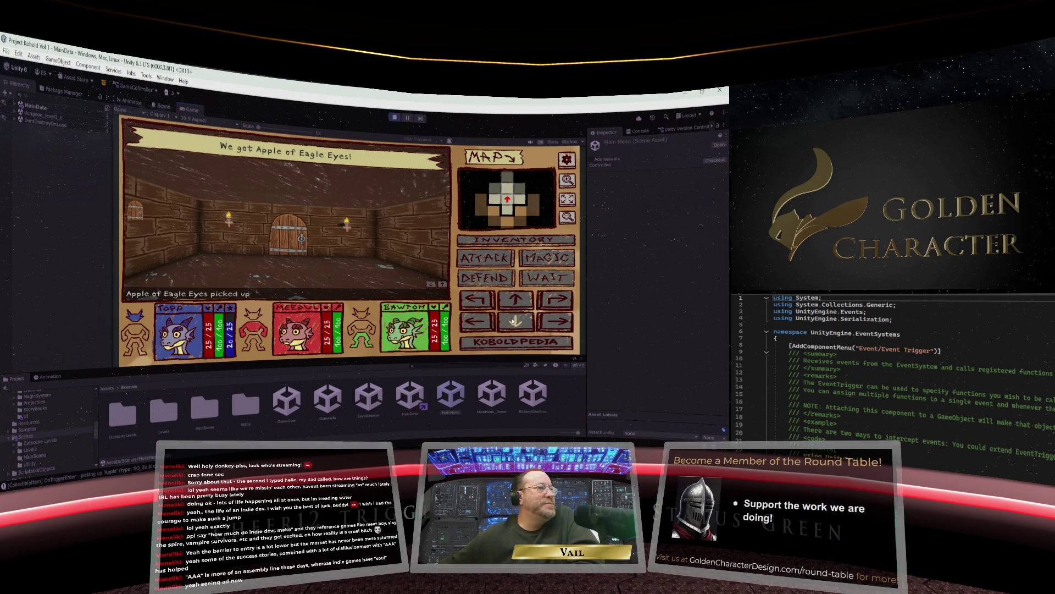
left_click(514, 301)
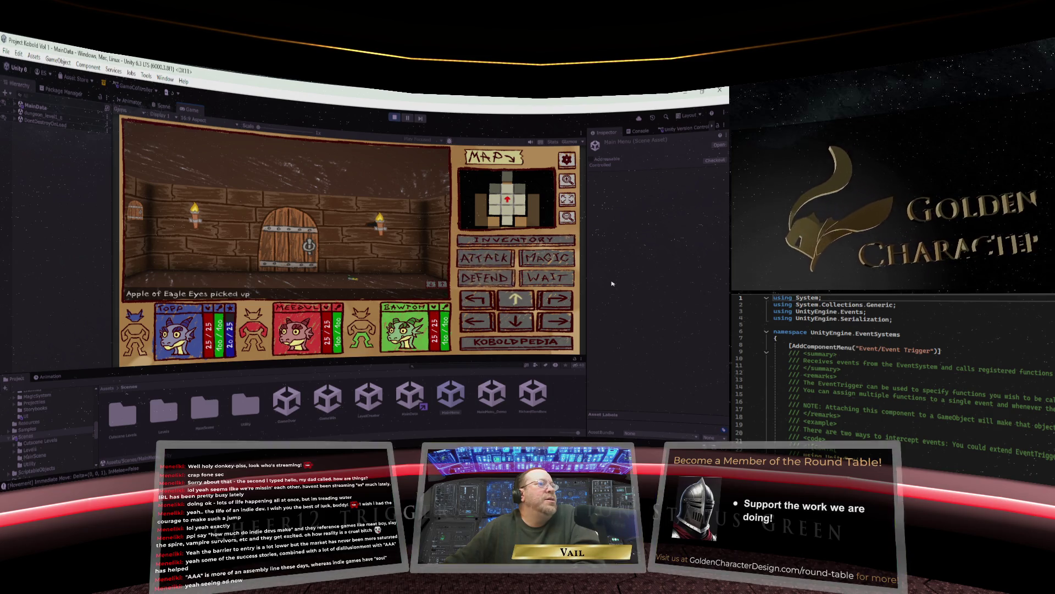
Open the wooden door and walk the party through it along the corridor.
key("w")
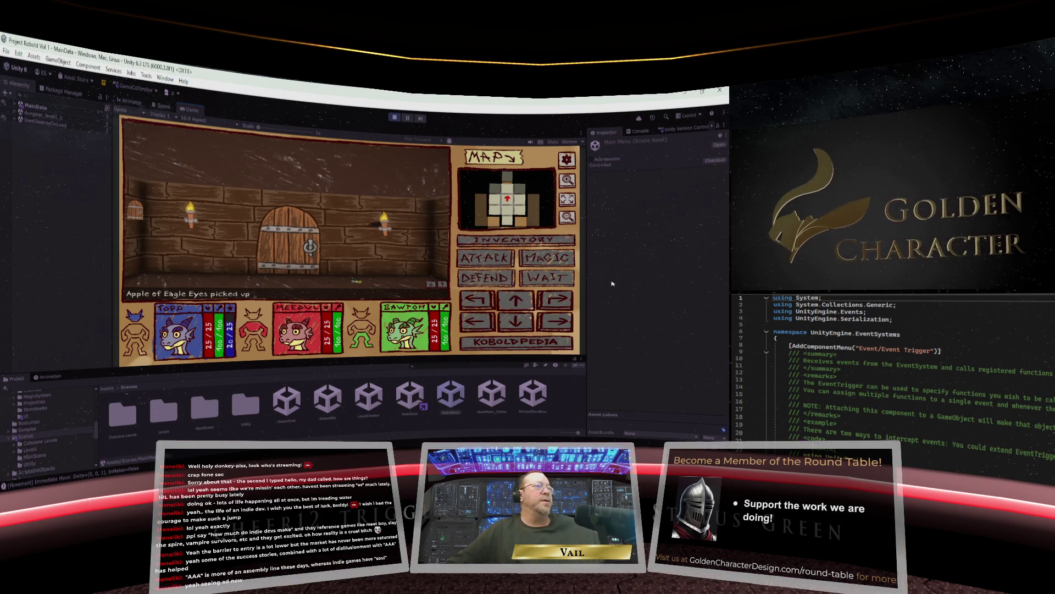
key("w")
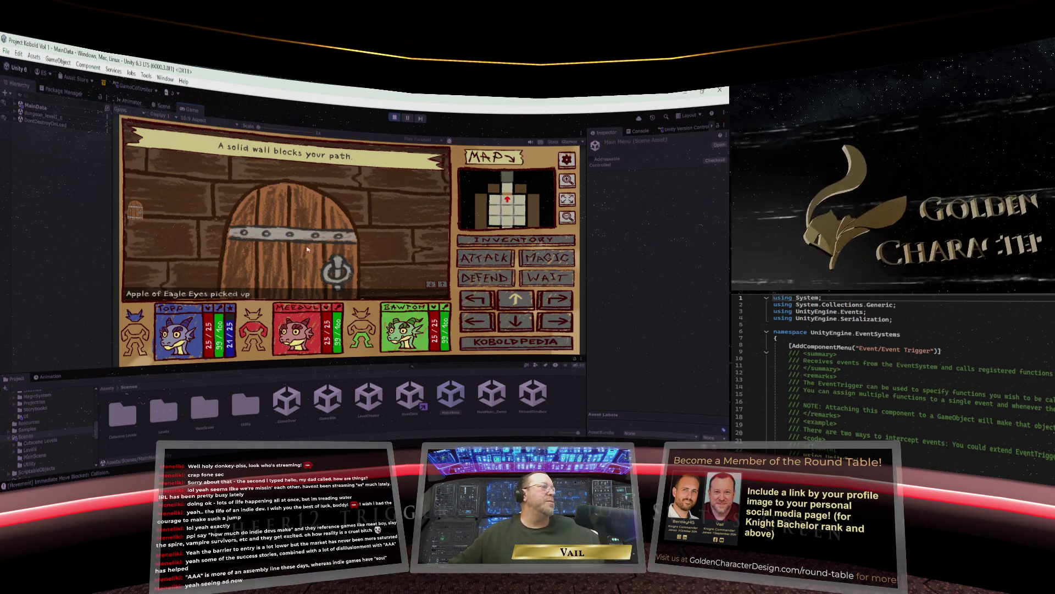
key("e")
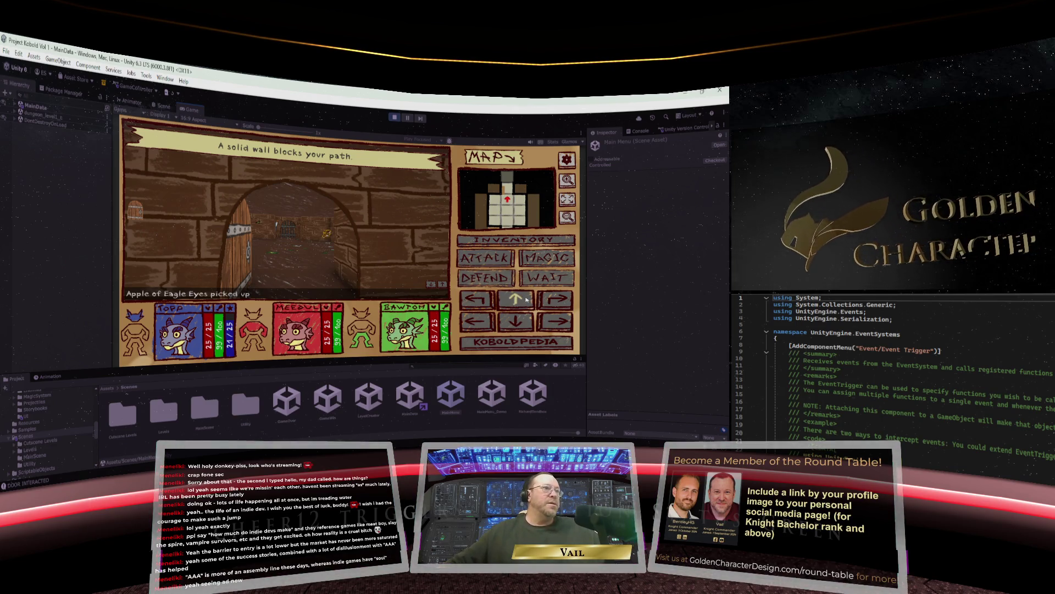
left_click(526, 299)
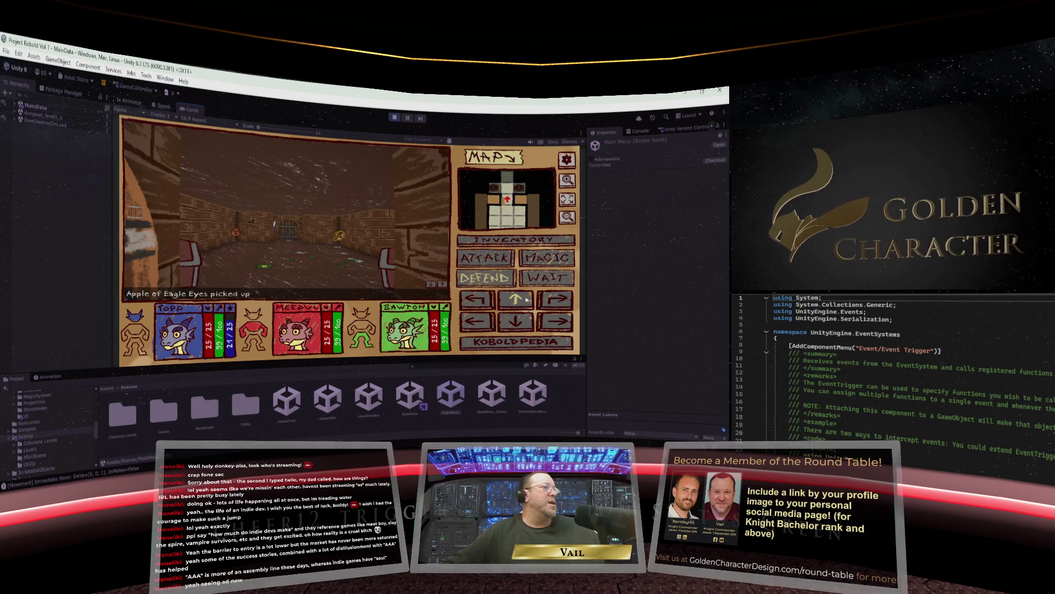
left_click(526, 299)
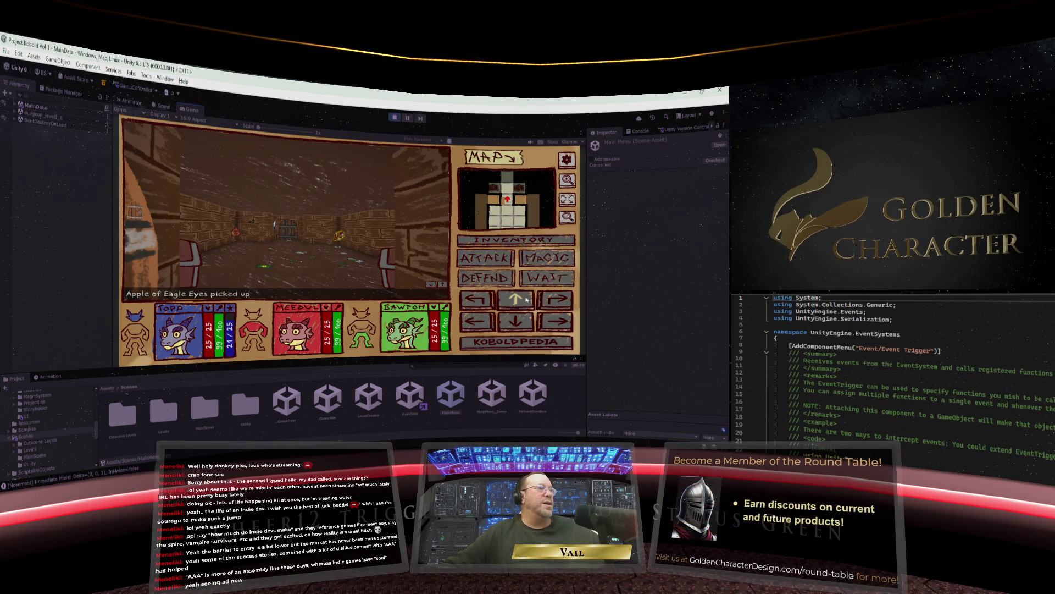
left_click(526, 300)
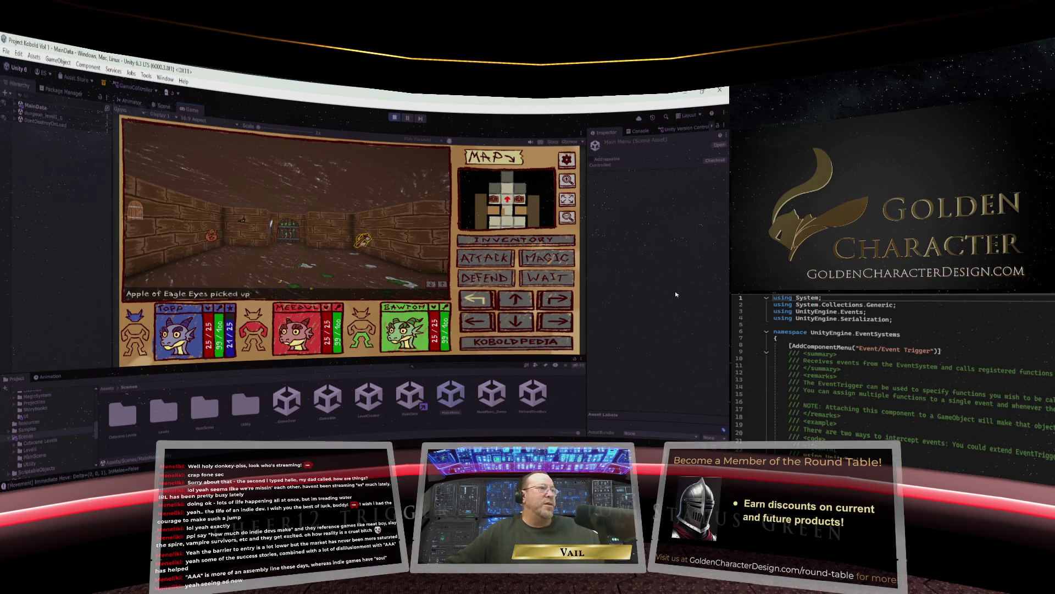
Turn left to the treasure chest and loot the Scepter +1 from it.
key("q")
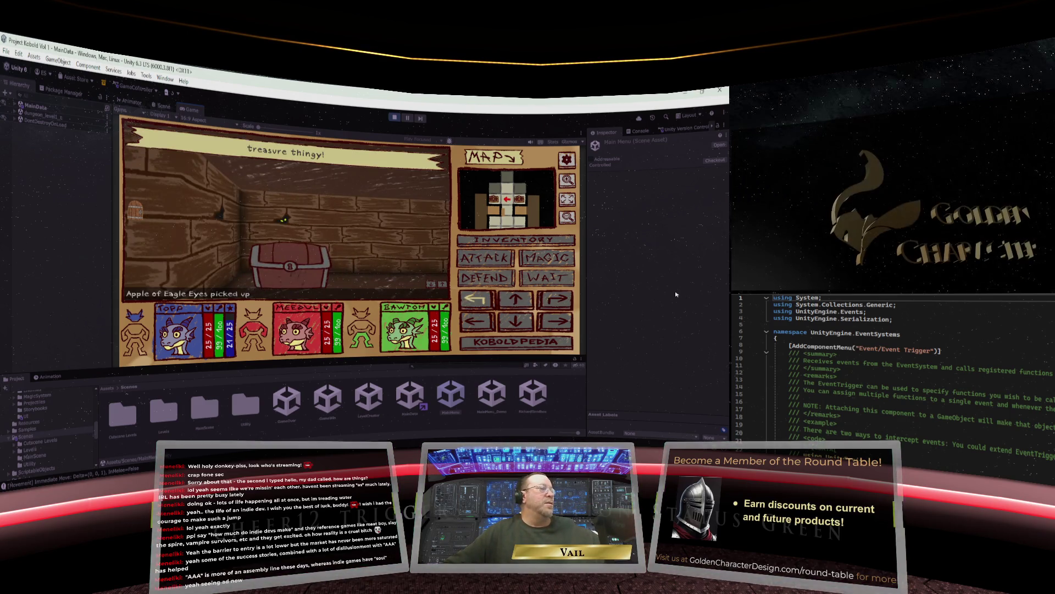
key("d")
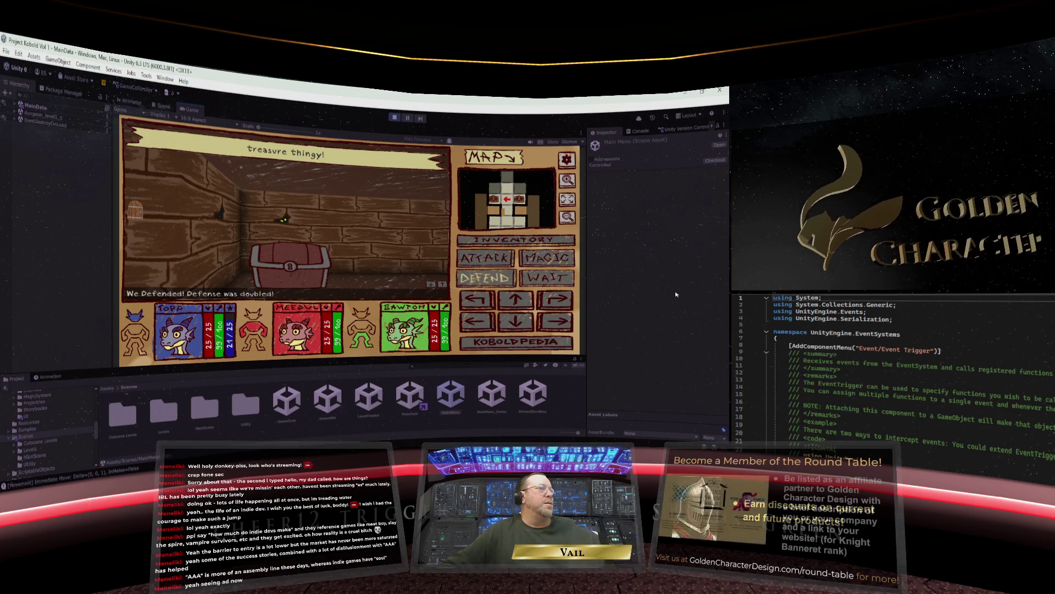
key("w")
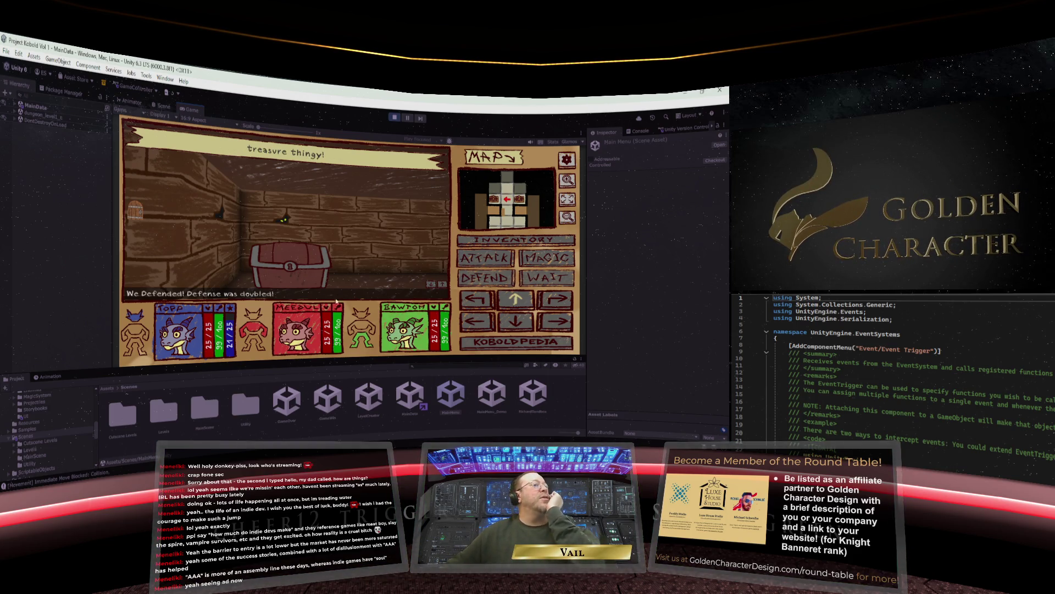
left_click(299, 265)
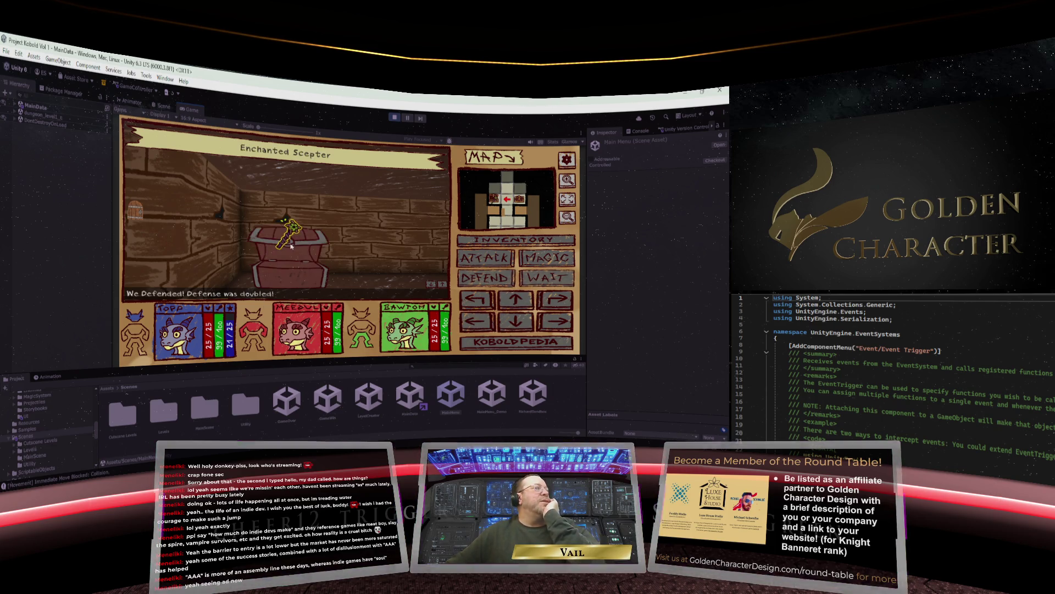
Loot the Gambeson from the second chest and talk to the Bank wizard.
left_click(553, 298)
left_click(516, 298)
left_click(298, 270)
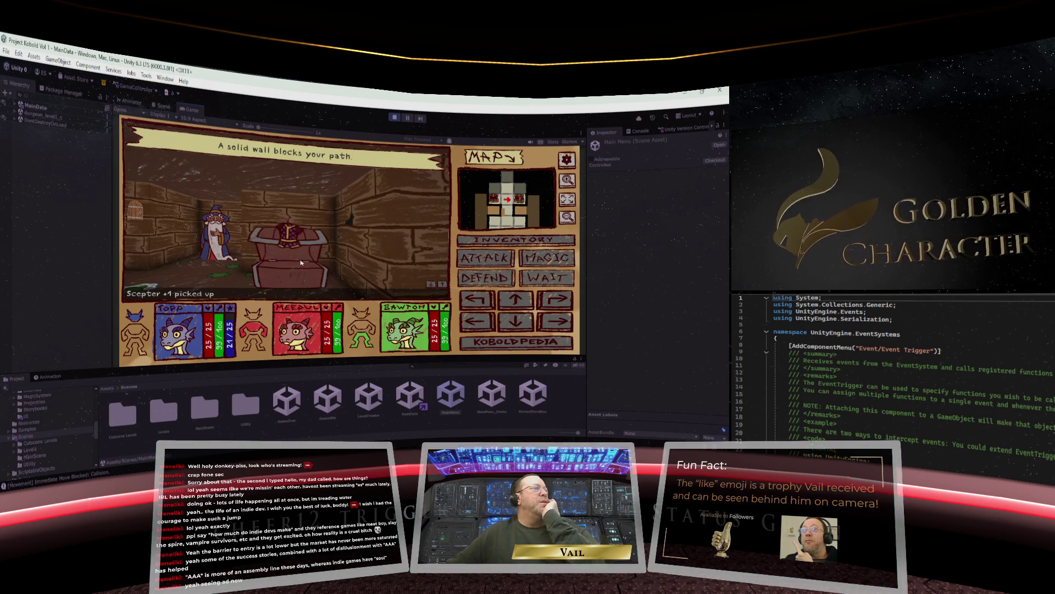
left_click(481, 327)
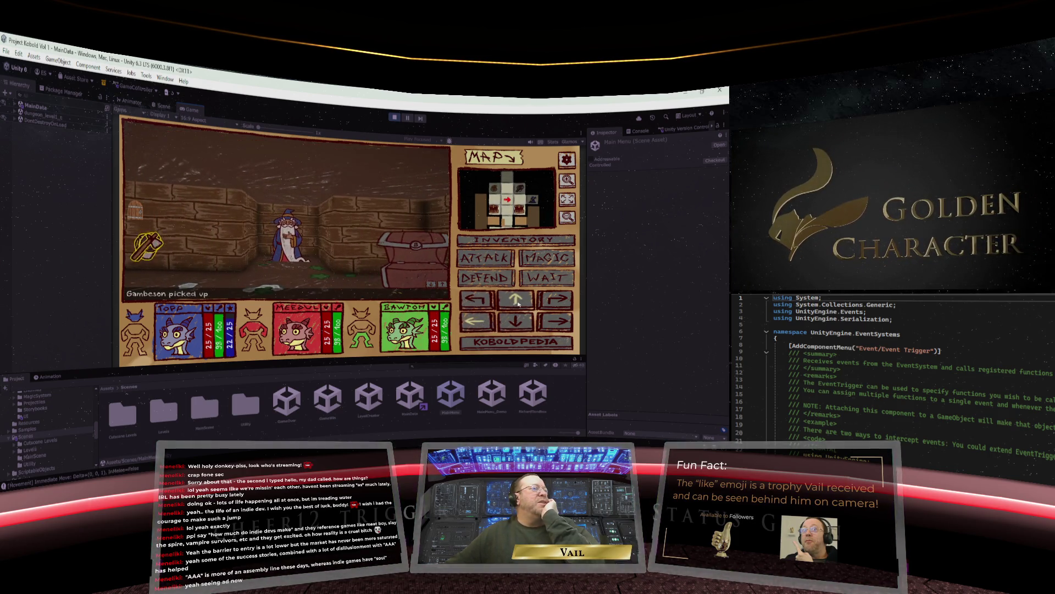
key("Up")
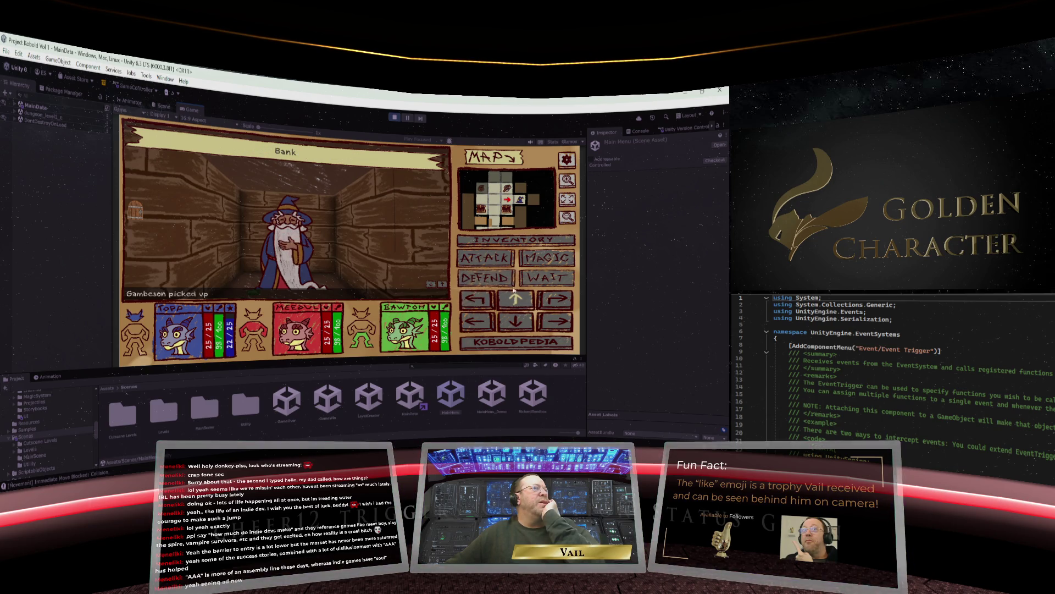
left_click(311, 245)
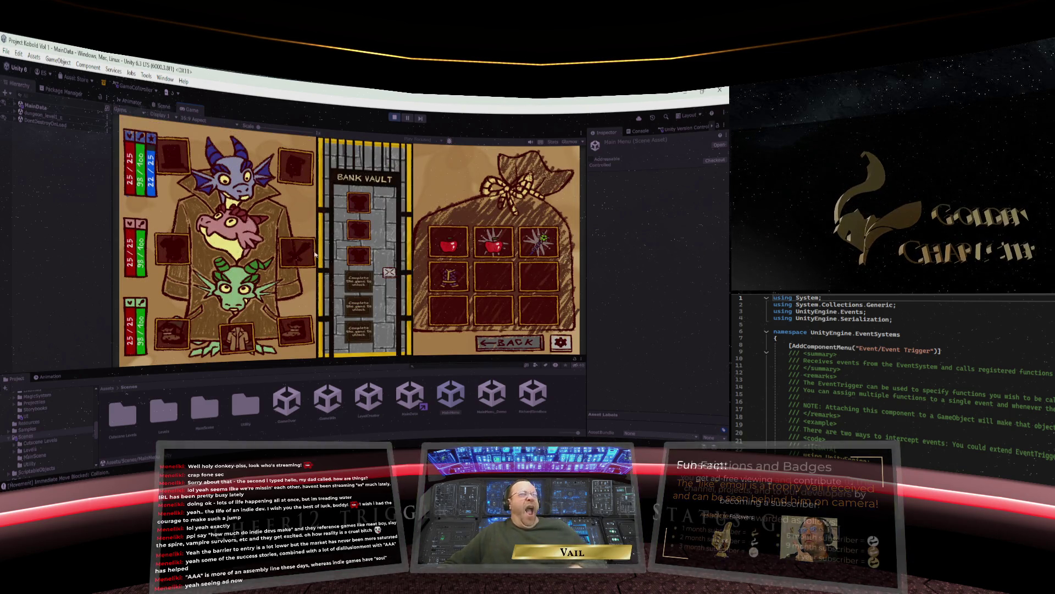
Check the Apple's details in the bag, then select the Apple of Eagle Eyes.
mouse_move(447, 251)
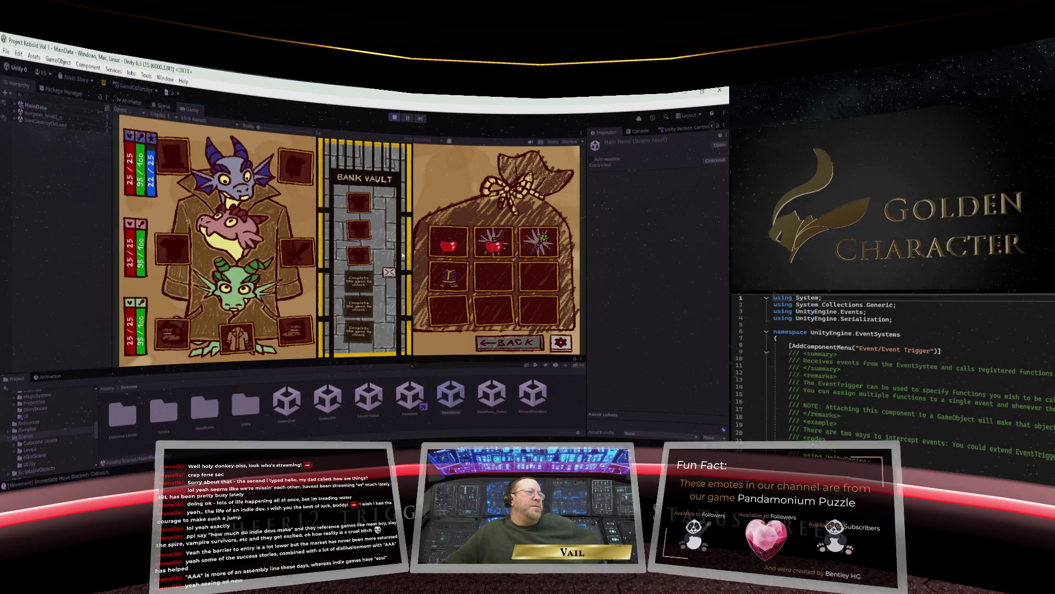
mouse_move(456, 241)
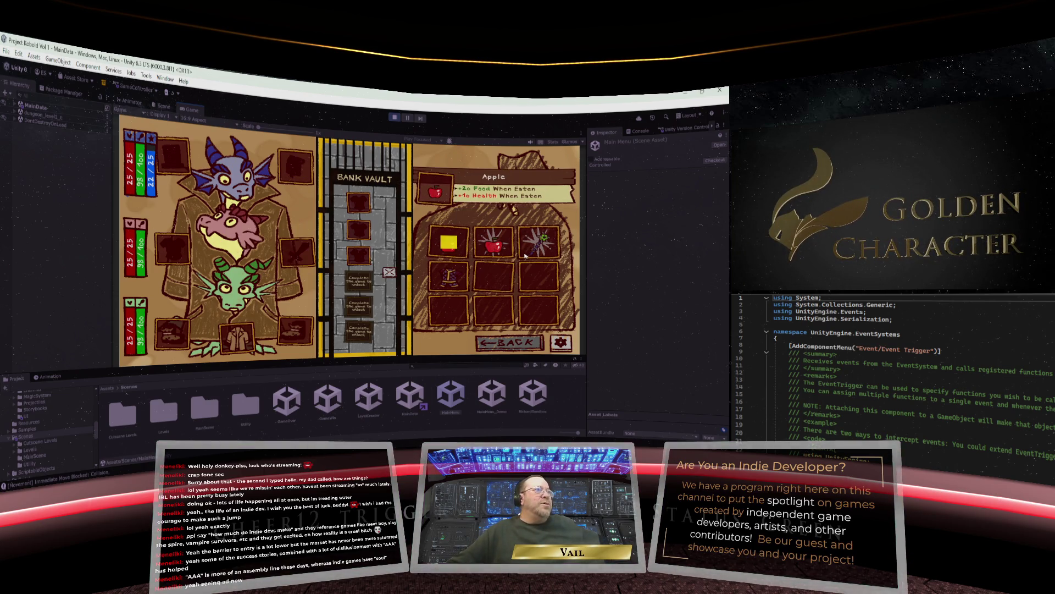
key("Right")
key("Right")
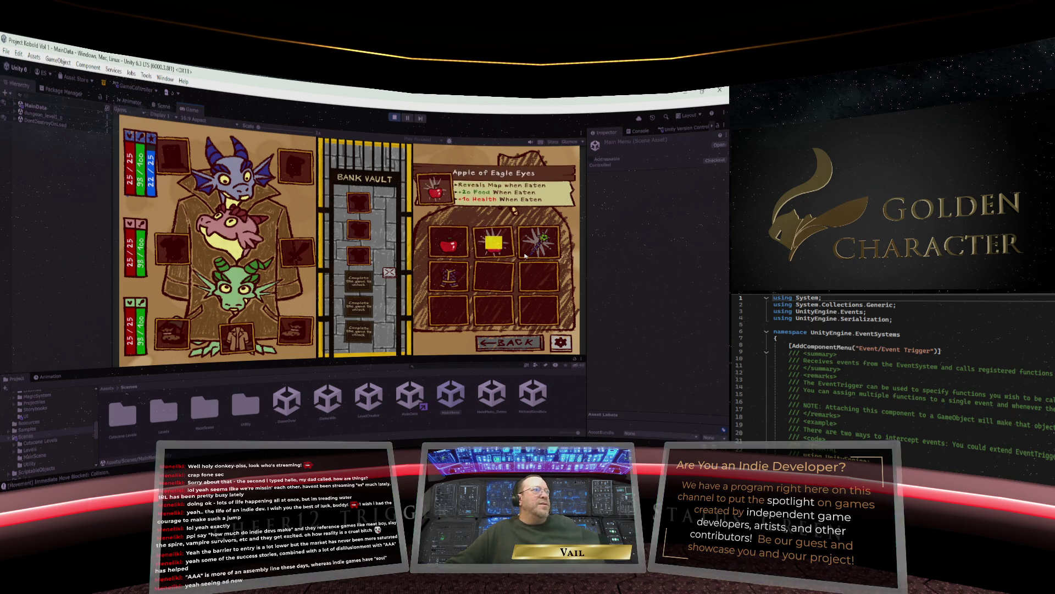
Step the selection across the Gambeson, Scepter +1, equipment slots and first Apple.
key("Down")
key("Left")
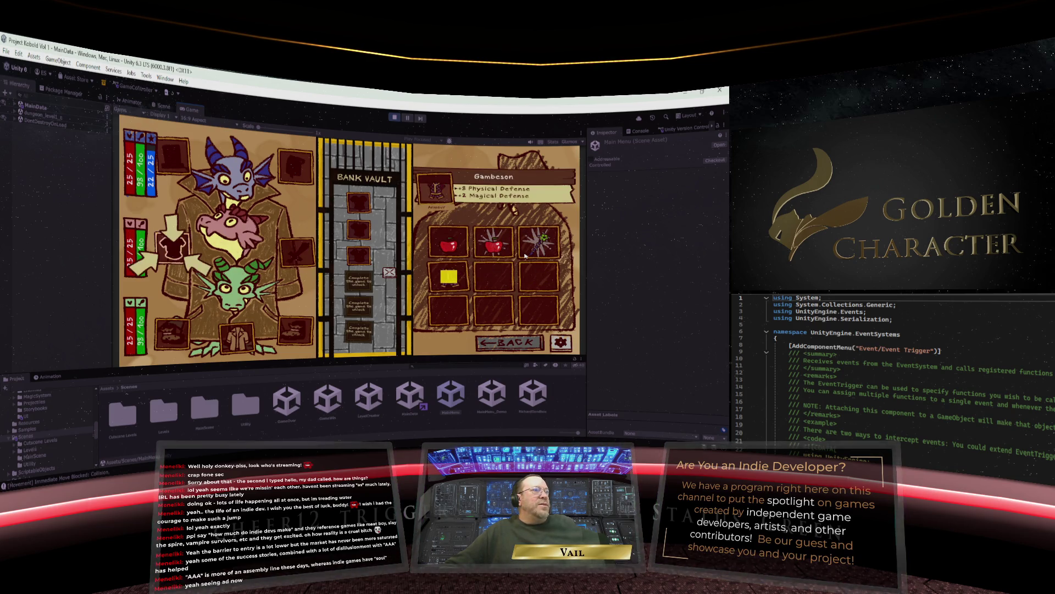
key("Left")
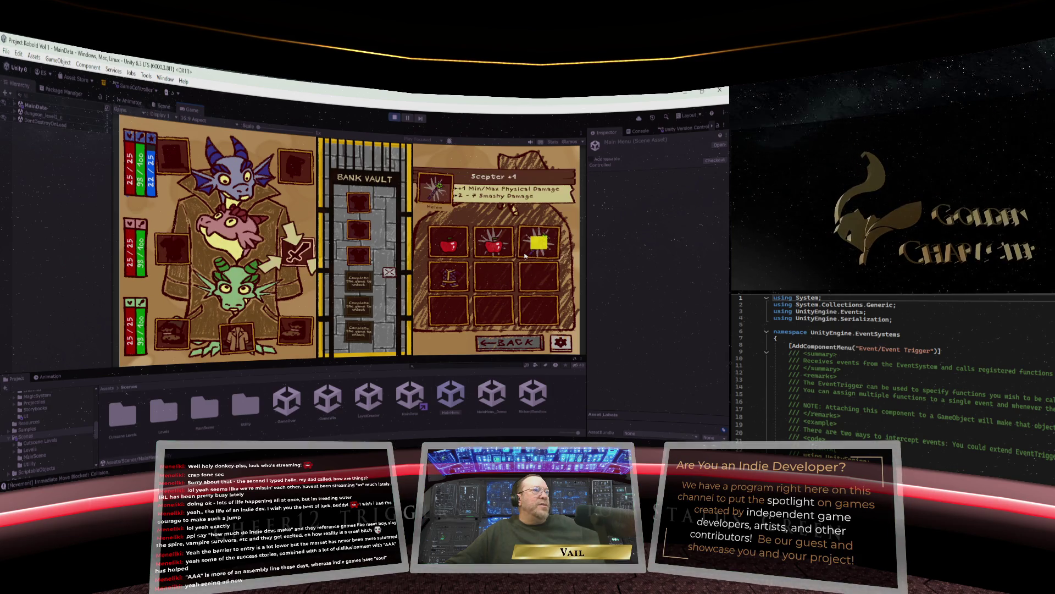
key("Up")
key("Down")
key("Left")
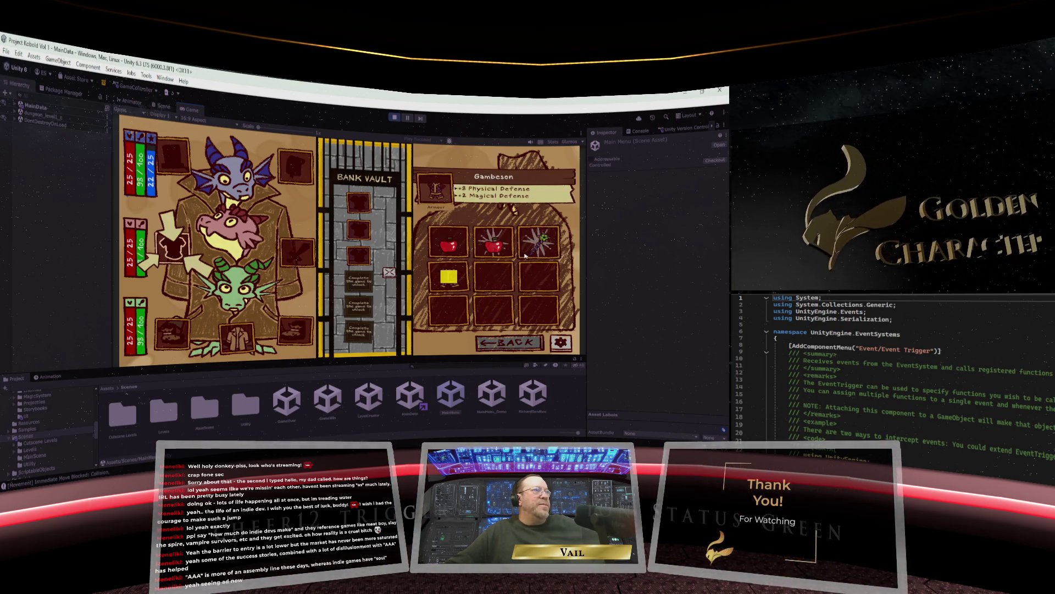
key("Right")
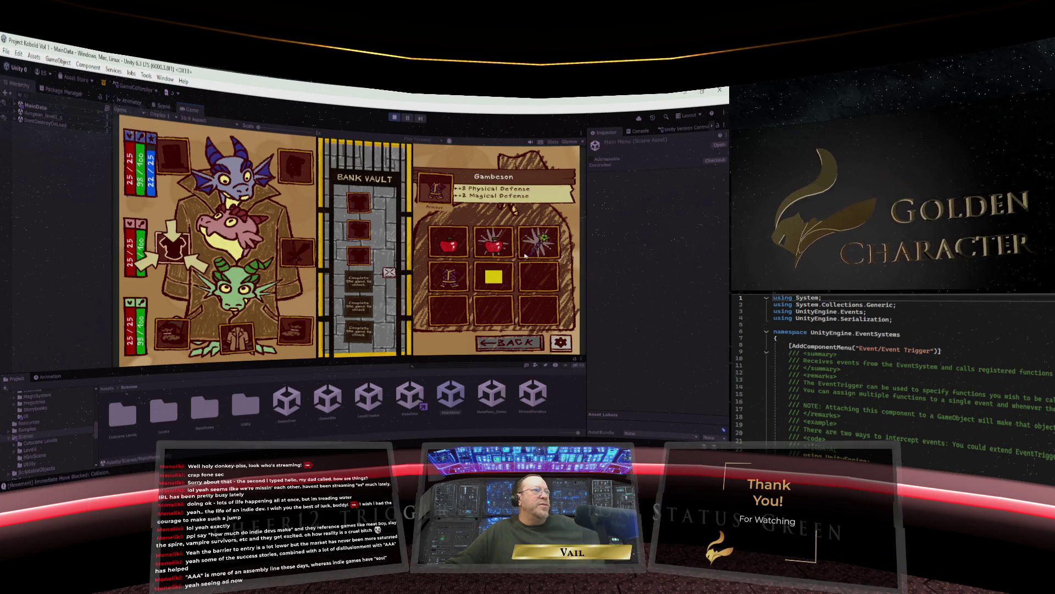
key("Right")
key("Left")
key("Down")
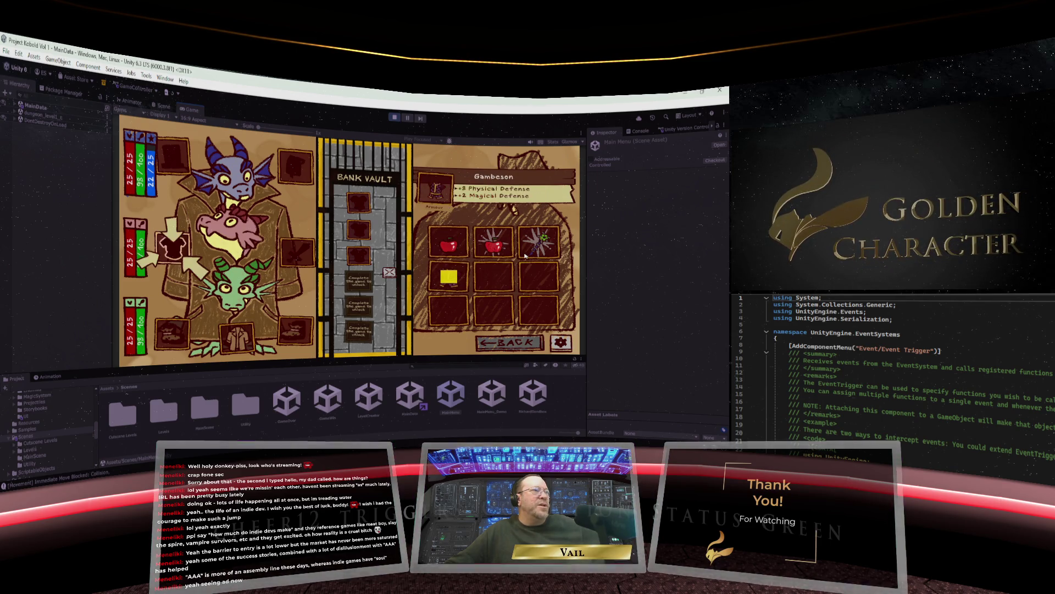
key("Up")
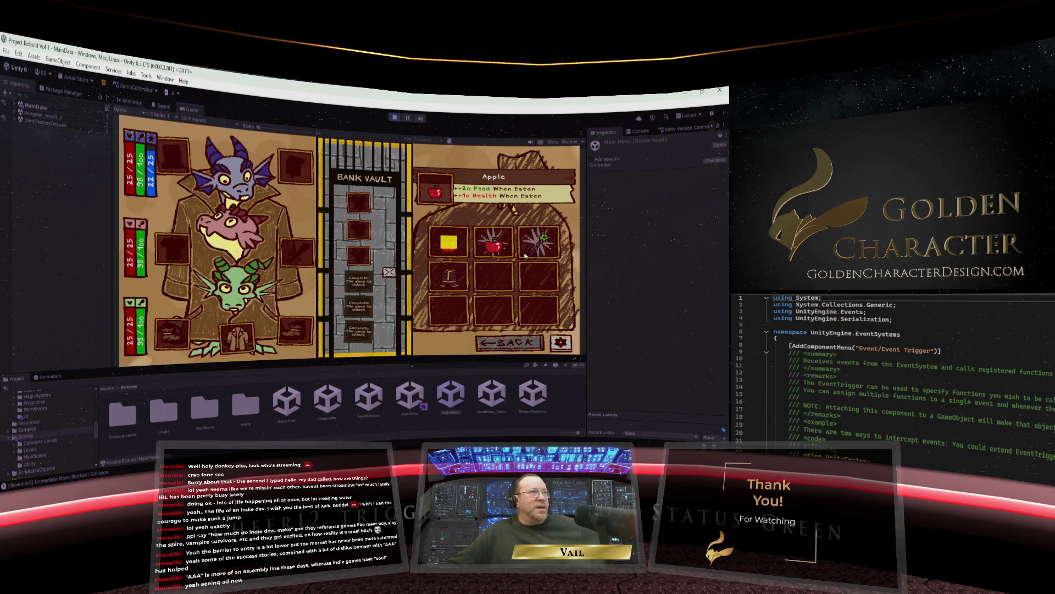
Move the selection between the apples and the Trenchcoat equipment slot.
key("Right")
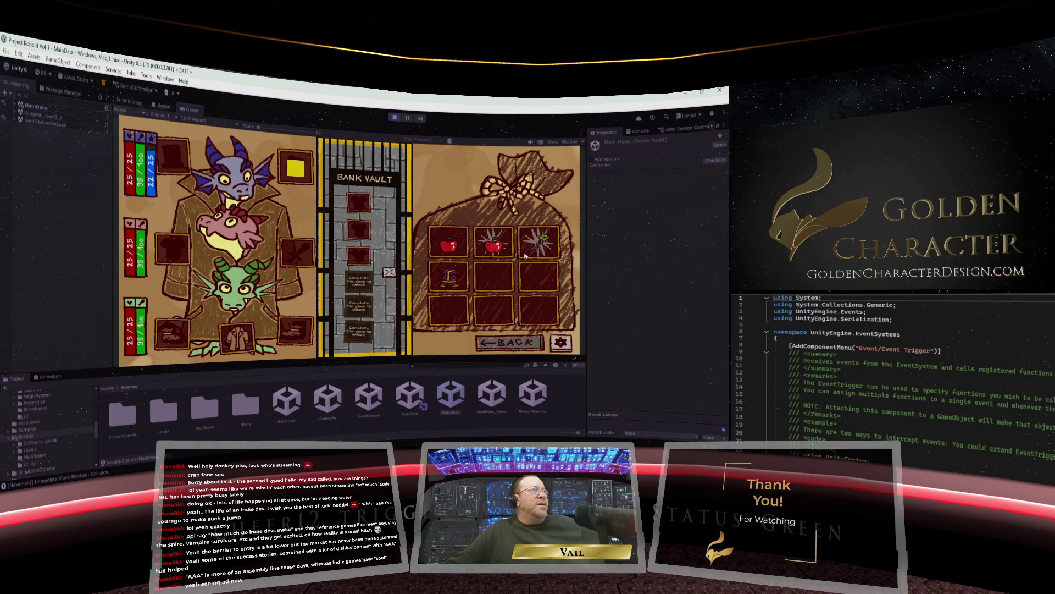
key("Left")
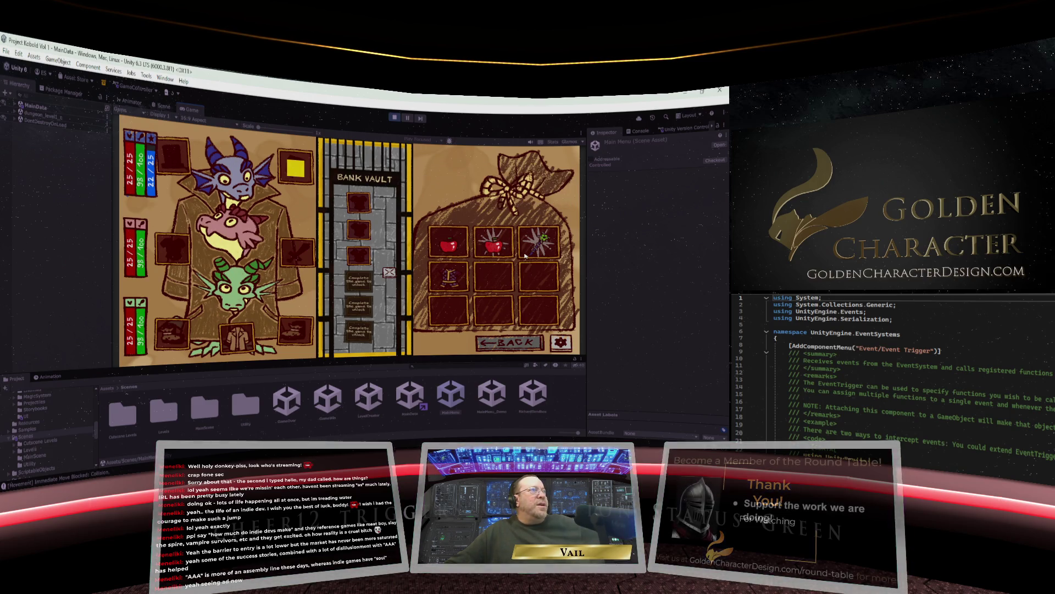
key("Left")
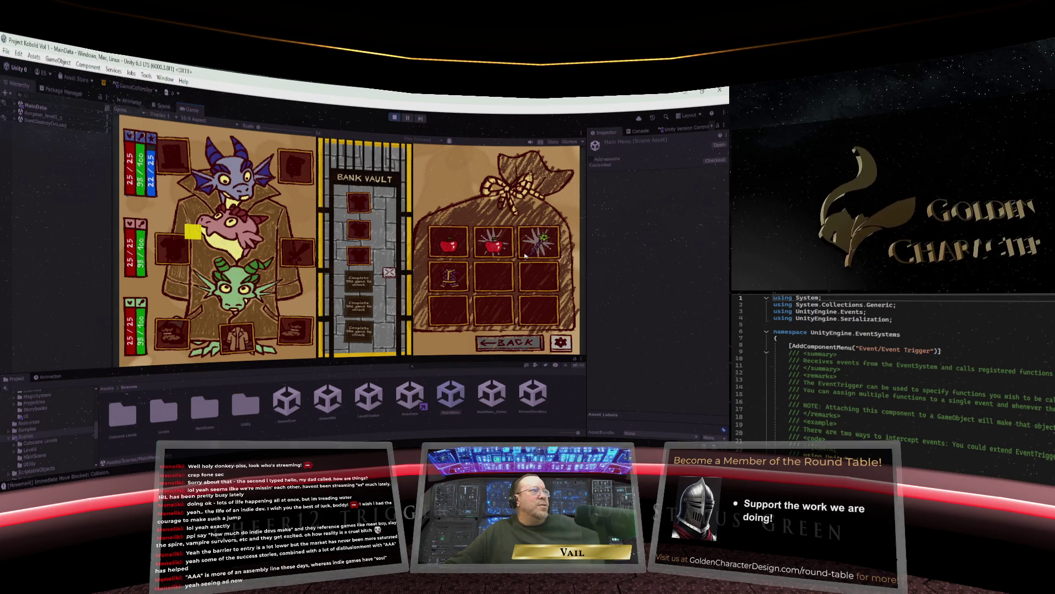
key("Down")
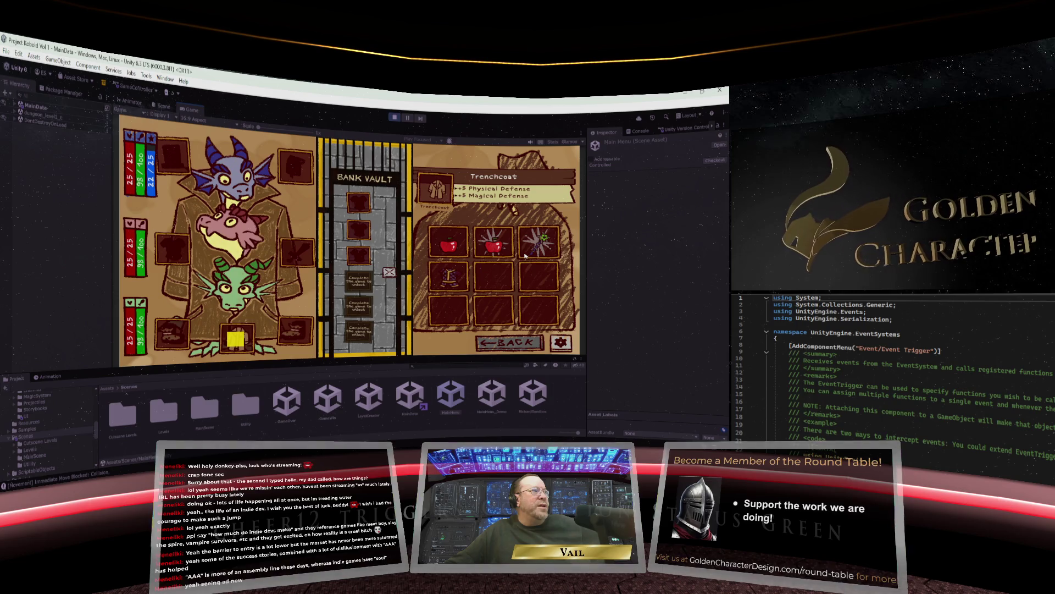
key("Up")
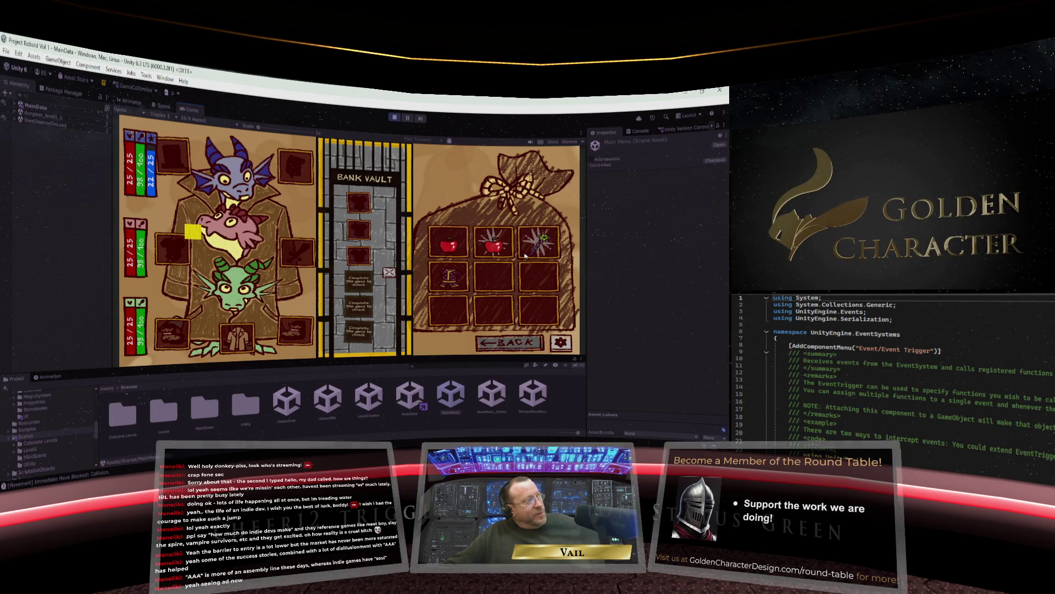
key("Down")
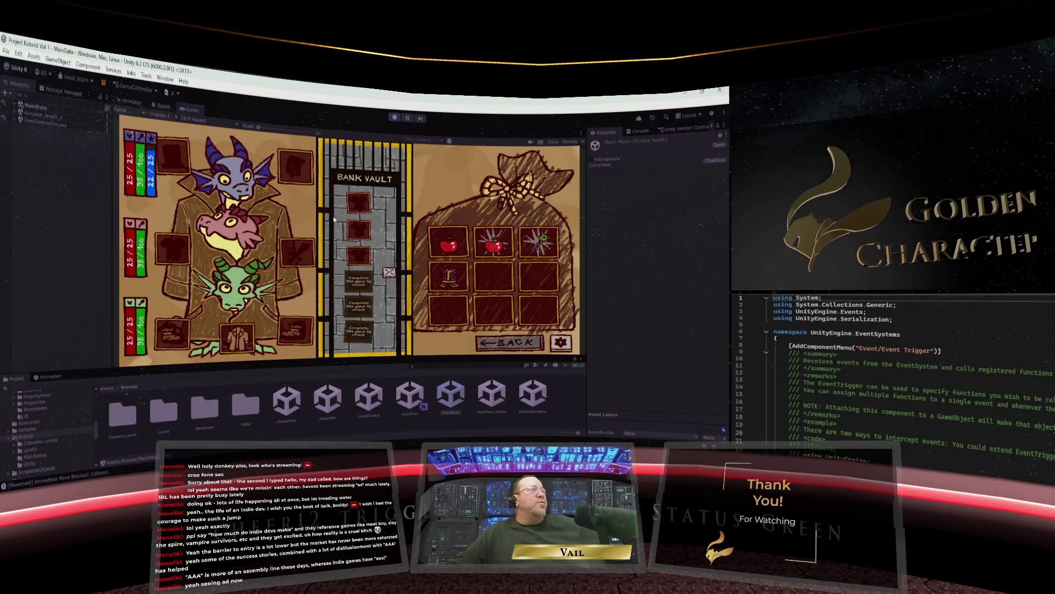
key("Down")
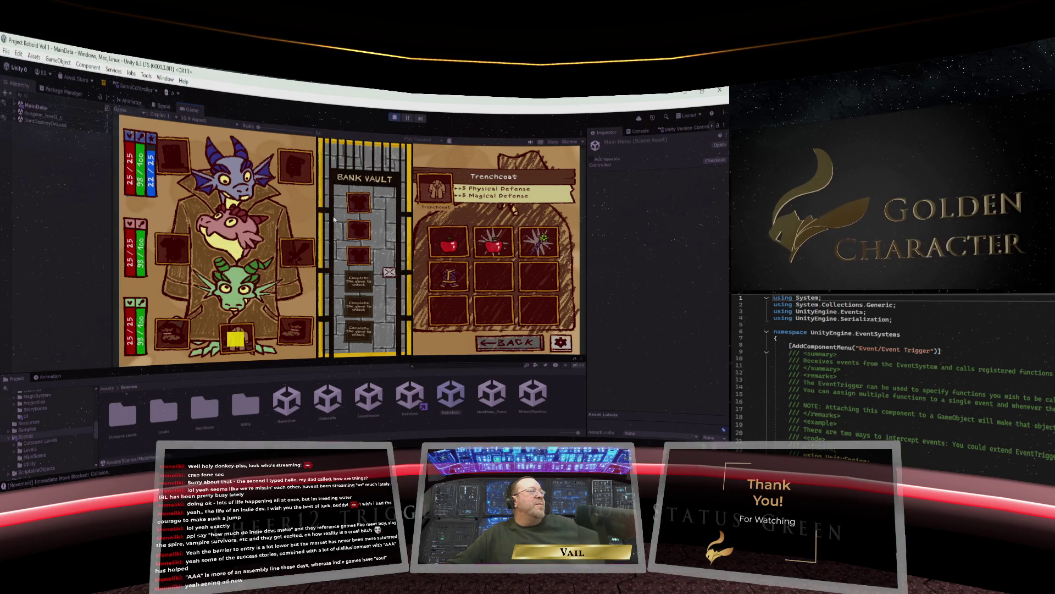
key("Right")
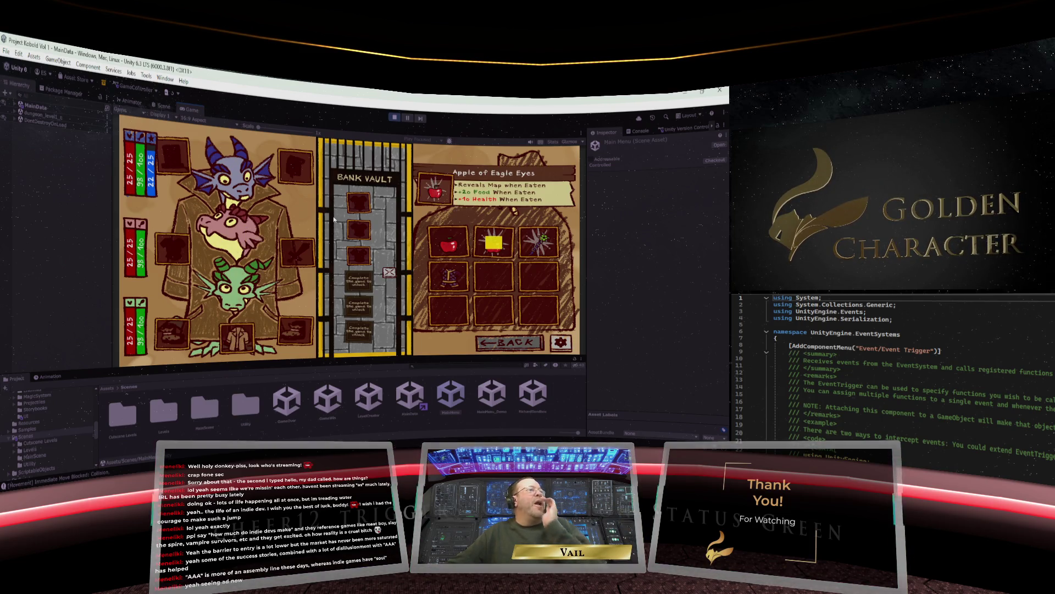
Drag the Gambeson and Scepter +1 from the bag onto the middle kobold.
left_click_drag(449, 275, 166, 227)
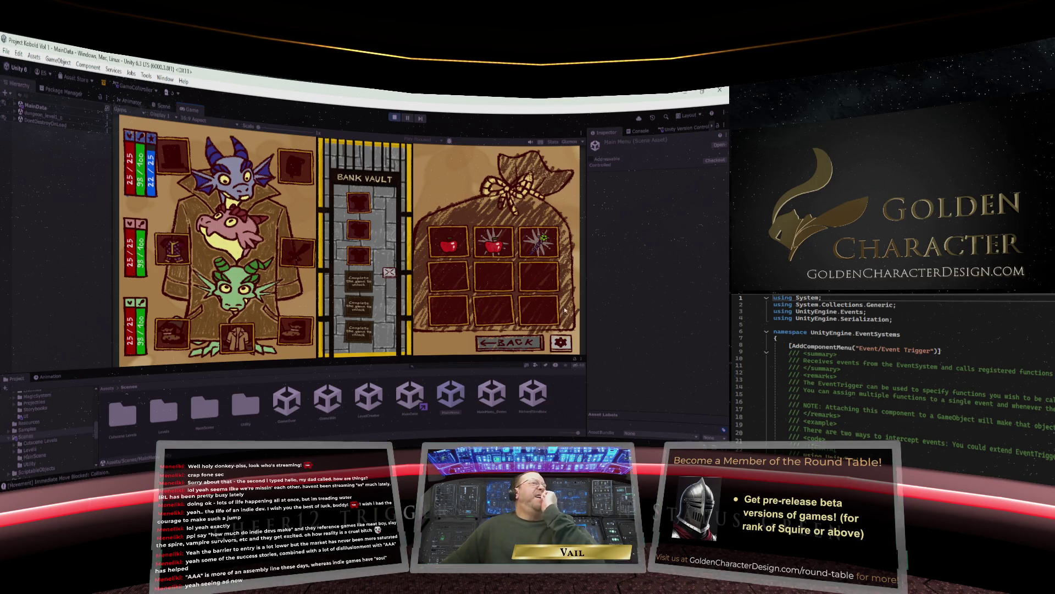
mouse_move(537, 245)
left_click_drag(542, 247, 297, 251)
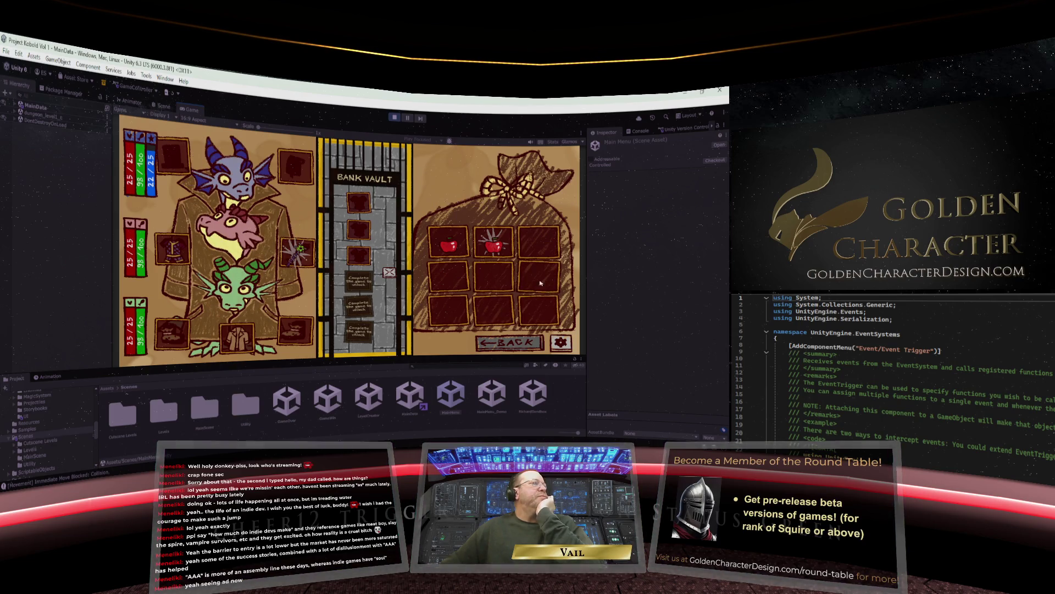
mouse_move(493, 249)
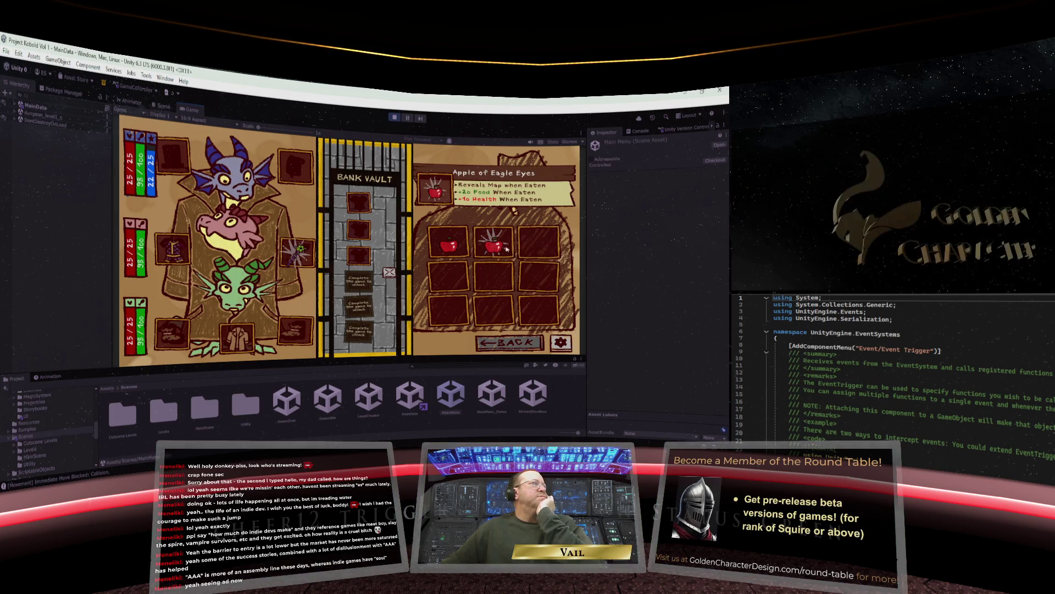
Leave the vault and pick up the Precise Axe and Brittle Bucket from the floor.
left_click(516, 343)
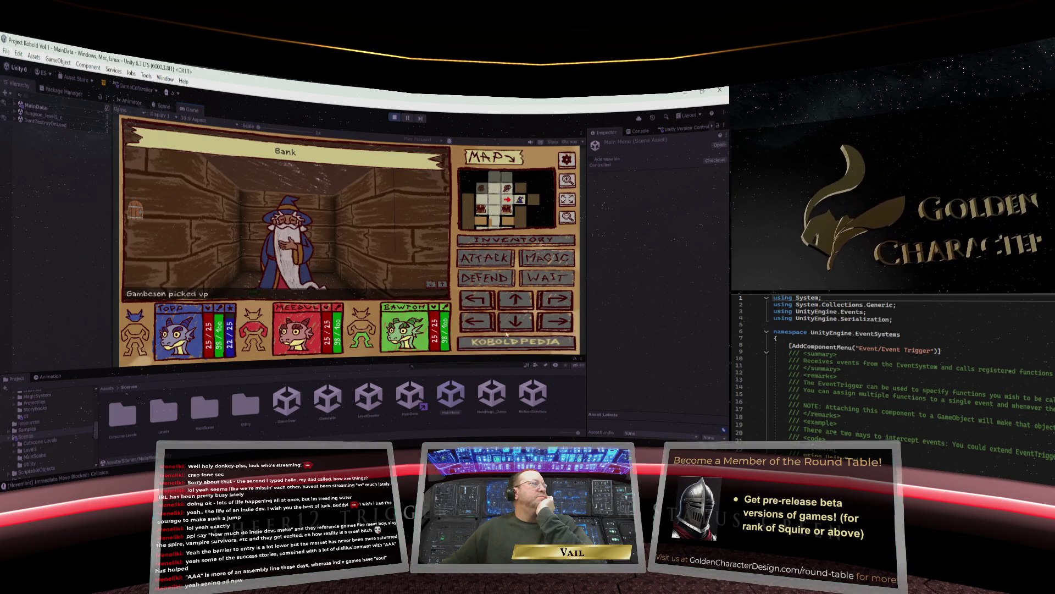
left_click(516, 320)
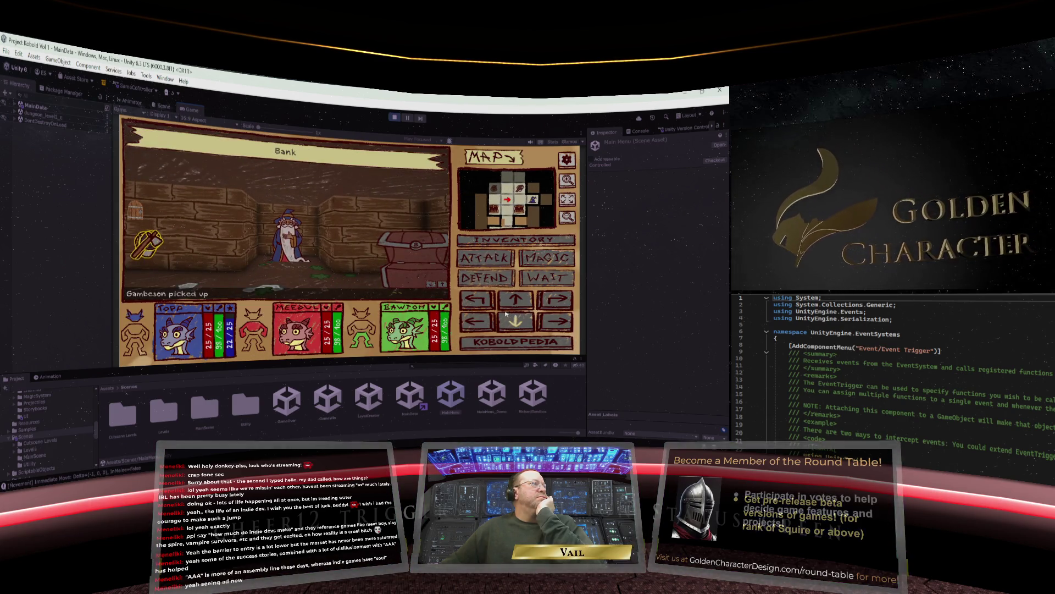
left_click(502, 307)
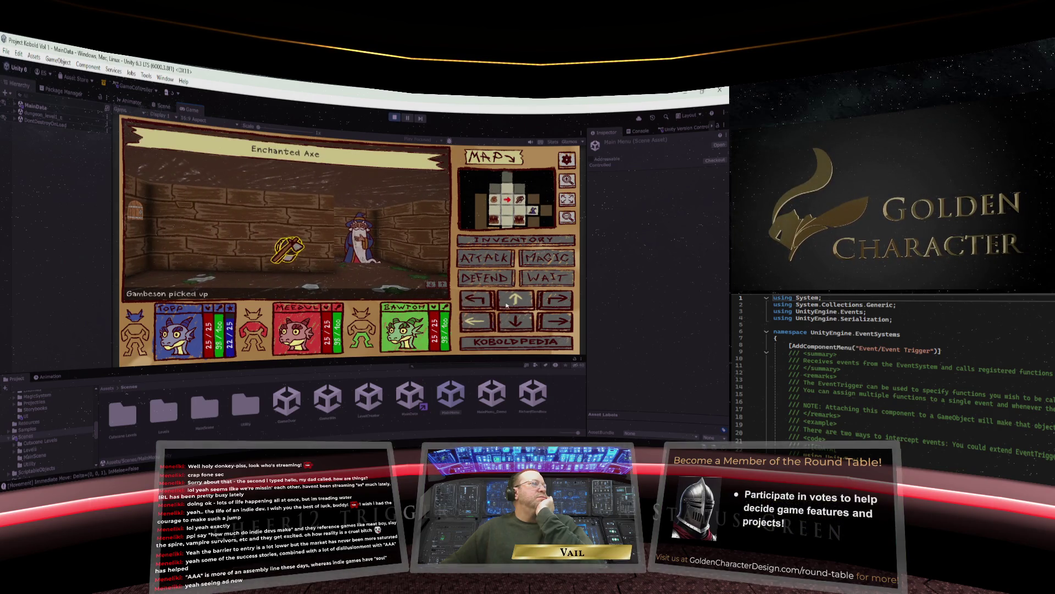
left_click(292, 251)
left_click(296, 253)
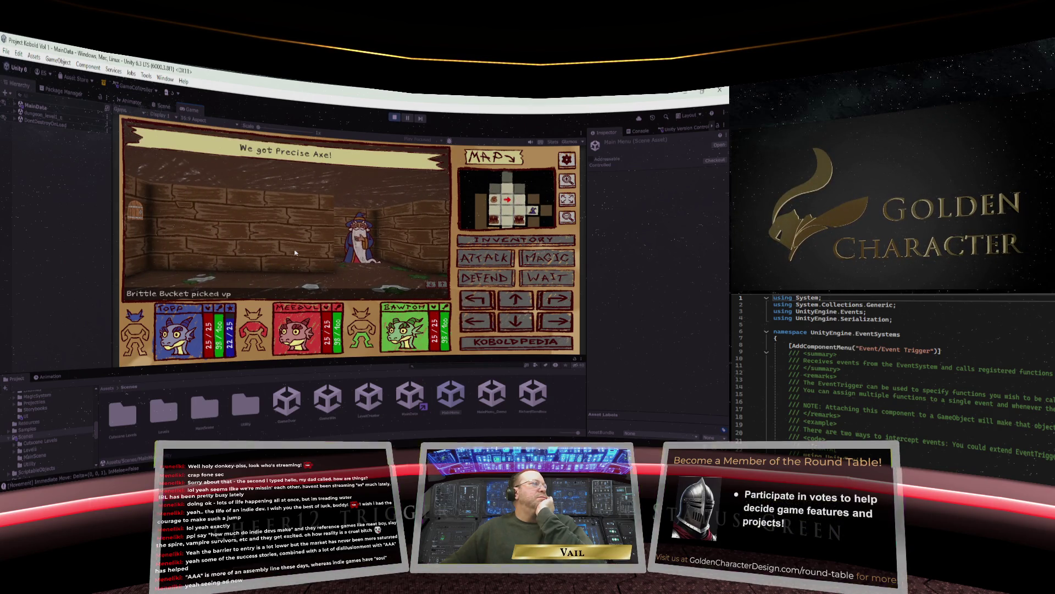
Equip the Brittle Bucket as the top kobold's helmet and the Precise Axe, then stop play mode.
left_click(494, 240)
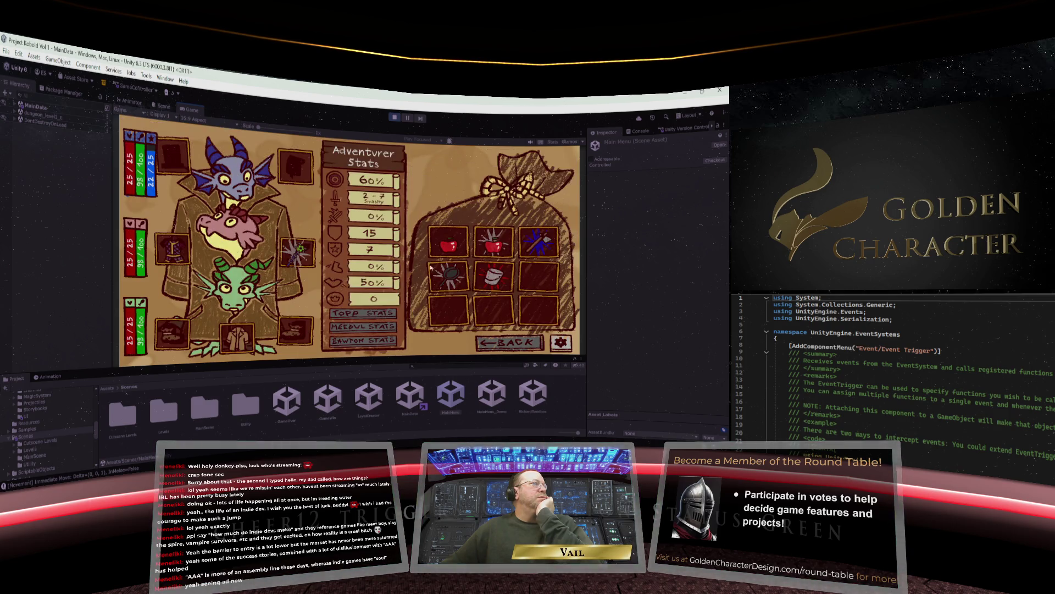
left_click_drag(494, 276, 172, 158)
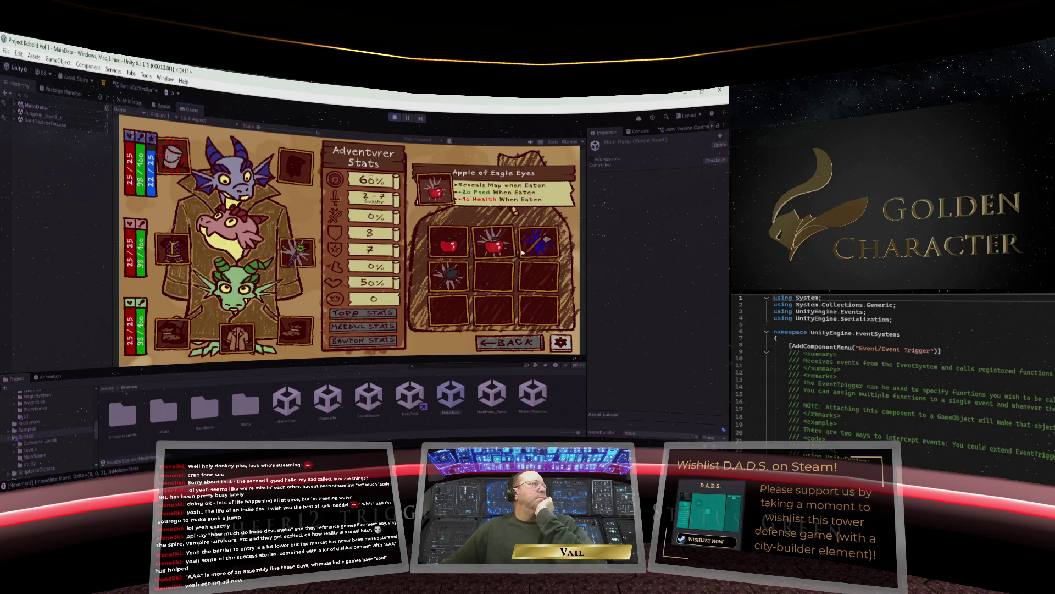
left_click(542, 242)
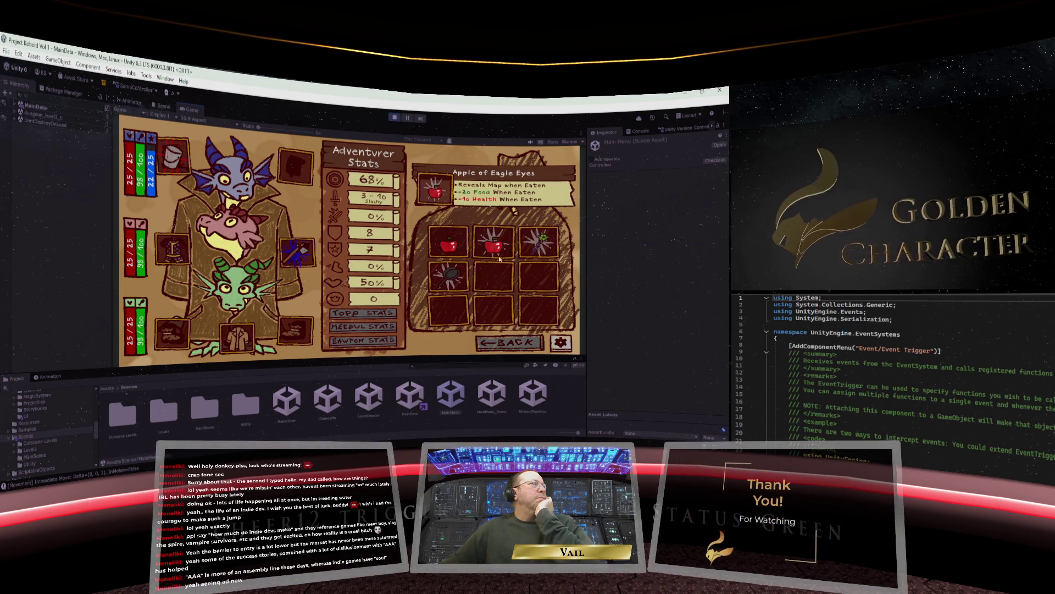
left_click(544, 343)
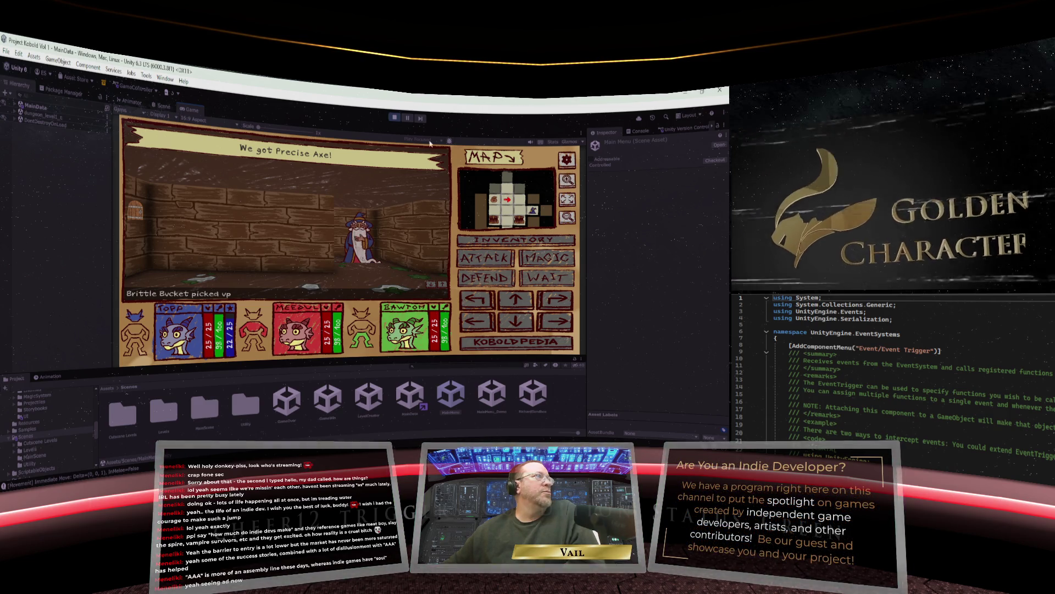
left_click(395, 118)
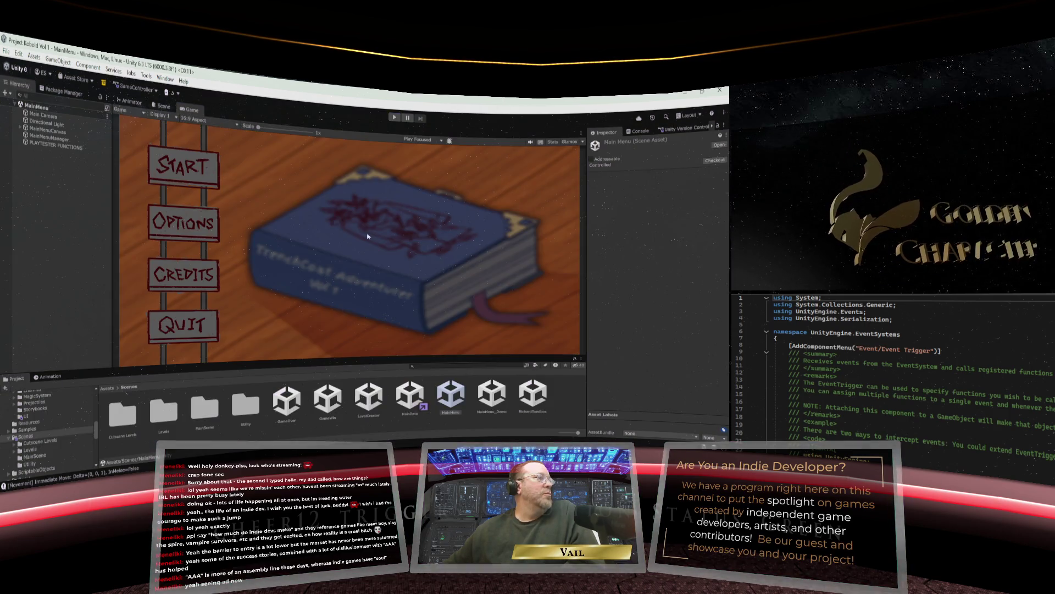